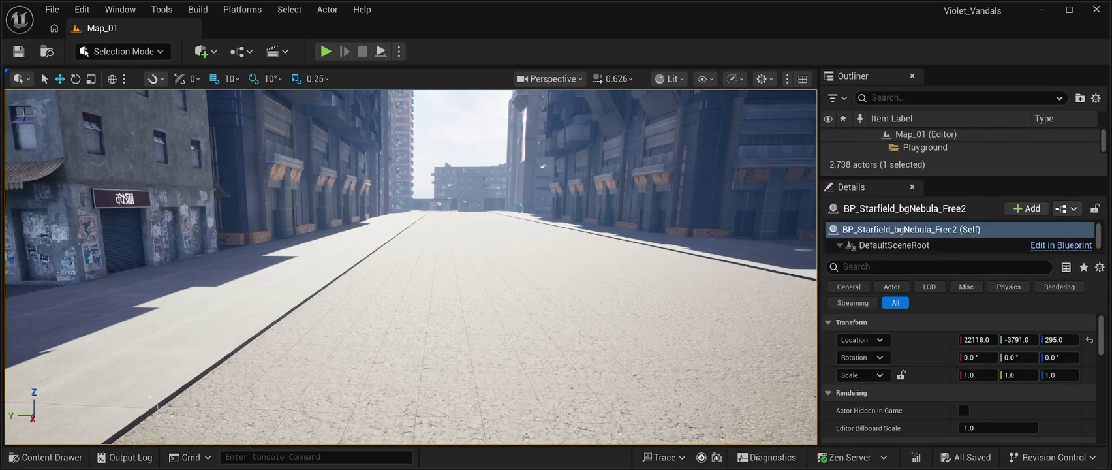
- Open the Content Drawer and scroll to the CyberPunkMegapack BuildingPrefabs01 blueprints
key("f")
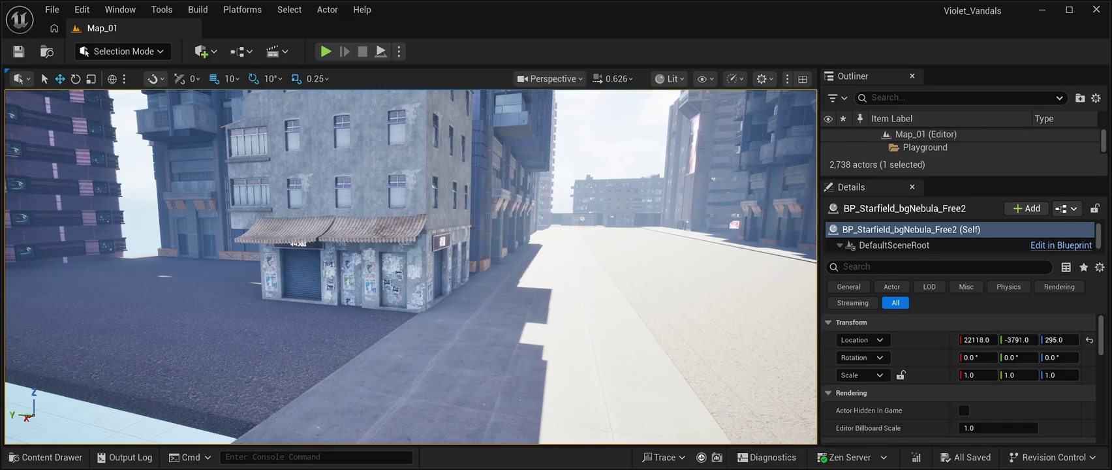
mouse_move(411, 266)
left_mouse_down()
mouse_move(451, 266)
mouse_move(392, 273)
left_mouse_up()
left_click(44, 457)
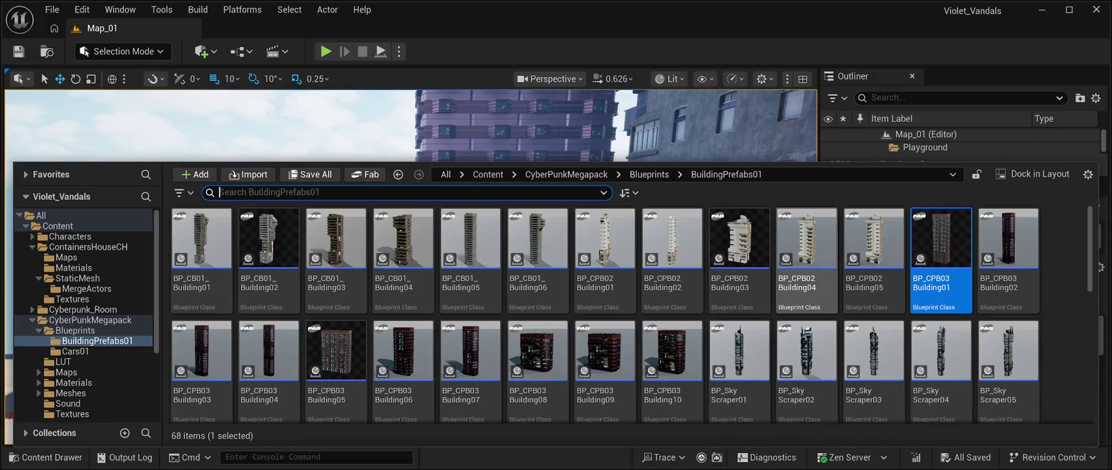
scroll(1008, 274, "down", 3)
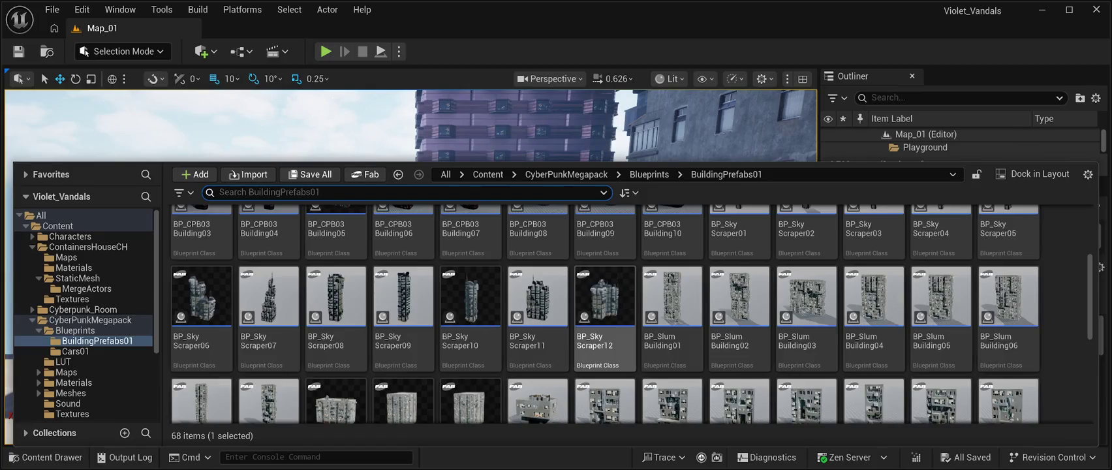
scroll(605, 307, "down", 1)
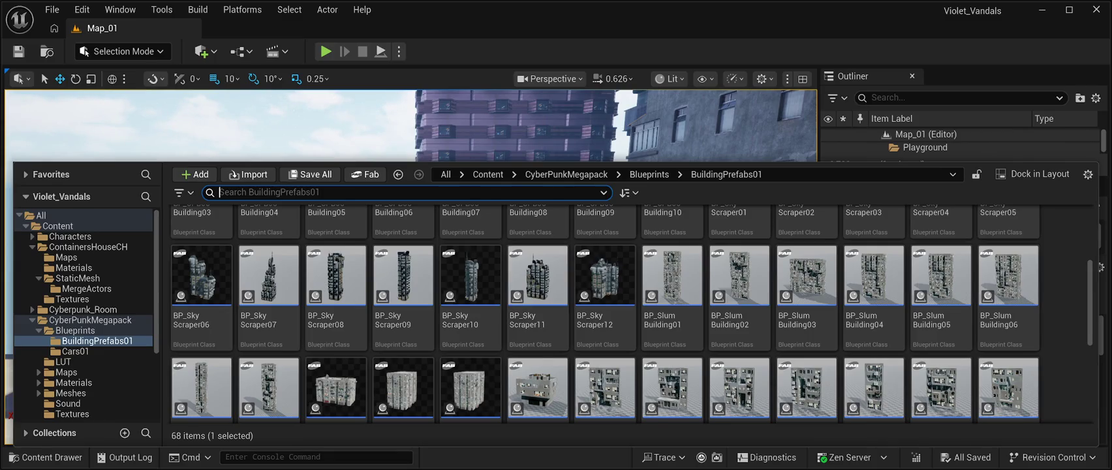
- Compare BP_SkyScraper10, BP_SkyScraper11 and BP_SlumBuilding01, then select BP_SkyScraper11
left_click(471, 287)
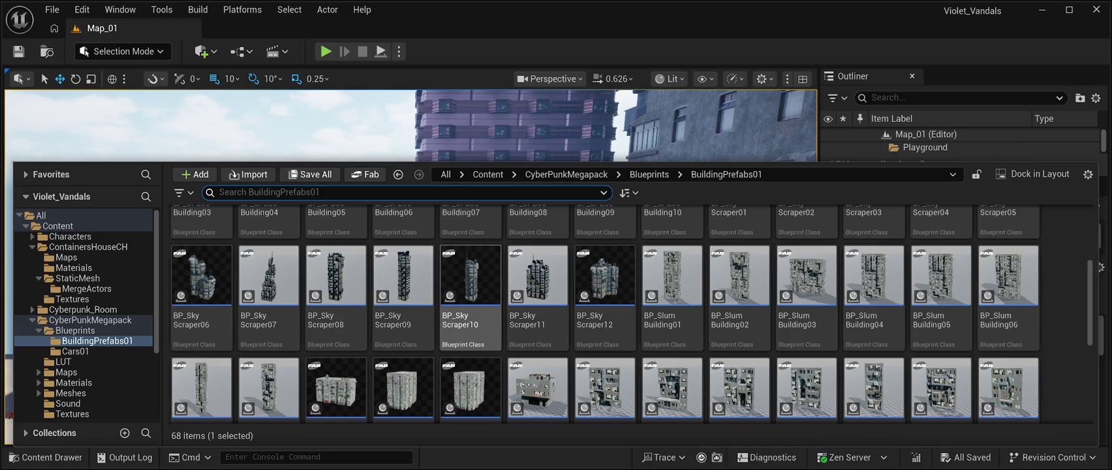
left_click(538, 287)
left_click(672, 288)
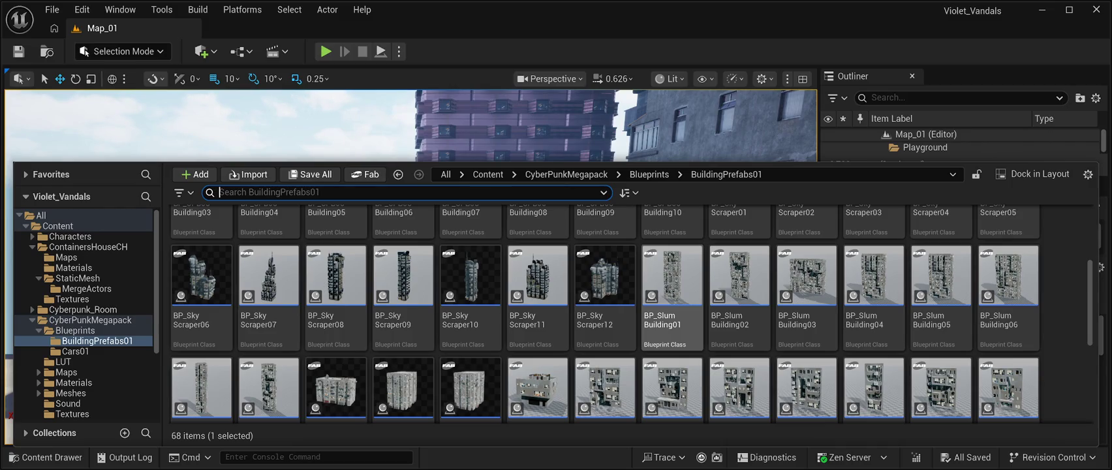
left_click(537, 288)
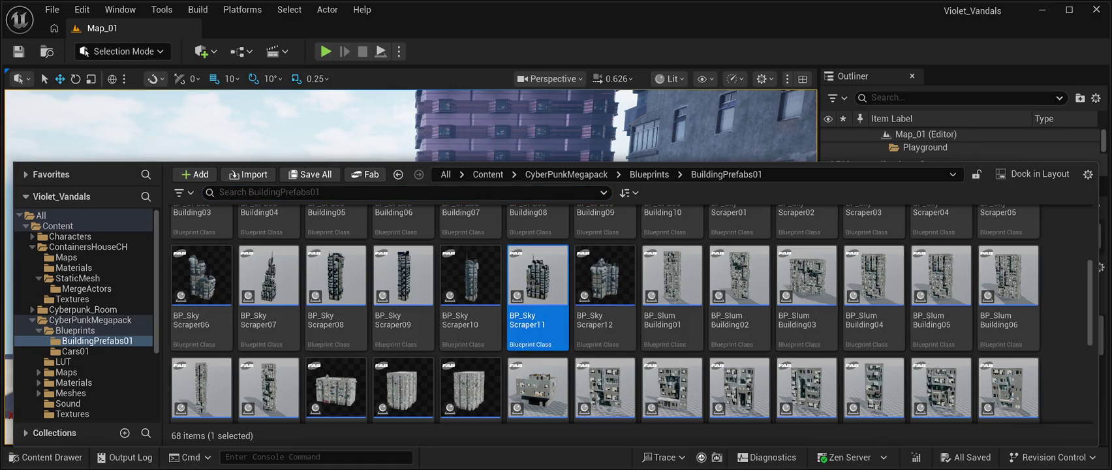
- Drop BP_SkyScraper11 into the Map_01 viewport and view the whole tower
mouse_move(537, 281)
left_mouse_down()
mouse_move(496, 131)
mouse_move(417, 195)
left_mouse_up()
key("w")
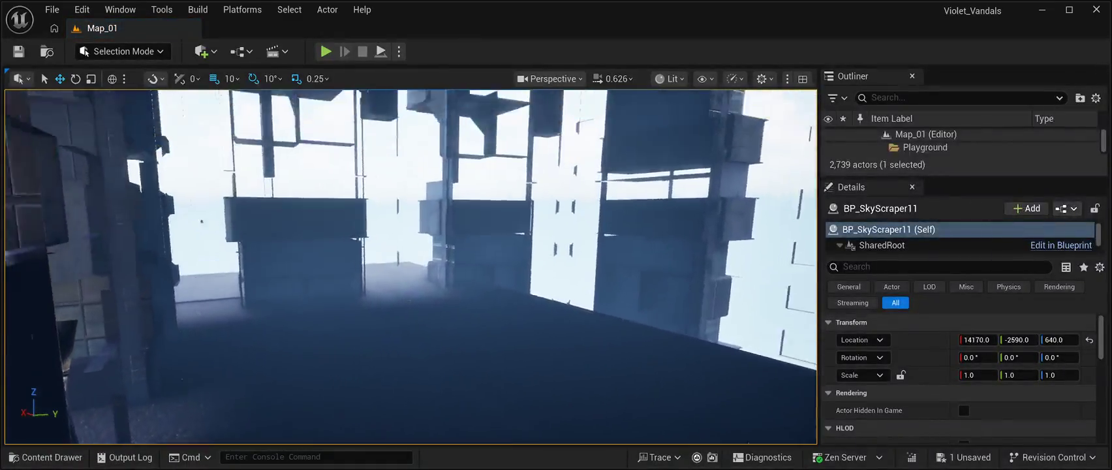
key("s")
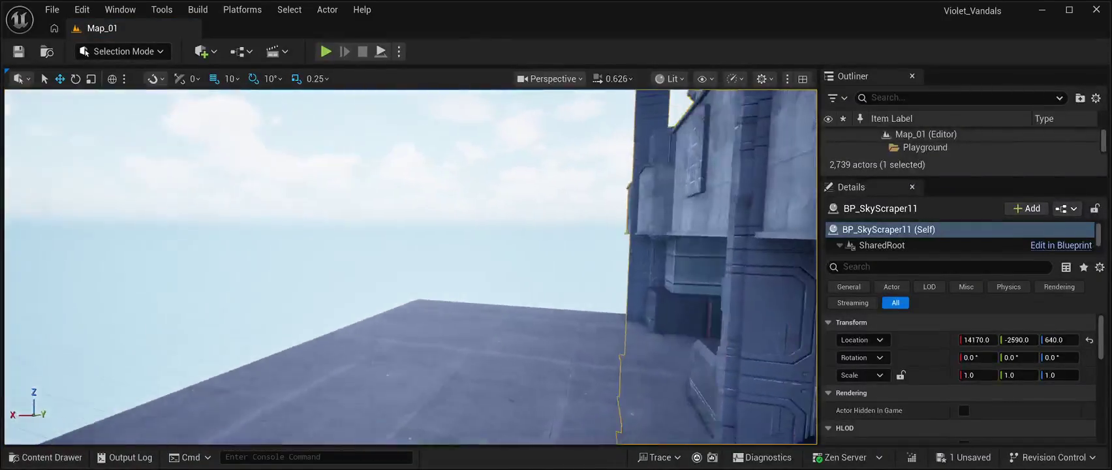
key("q")
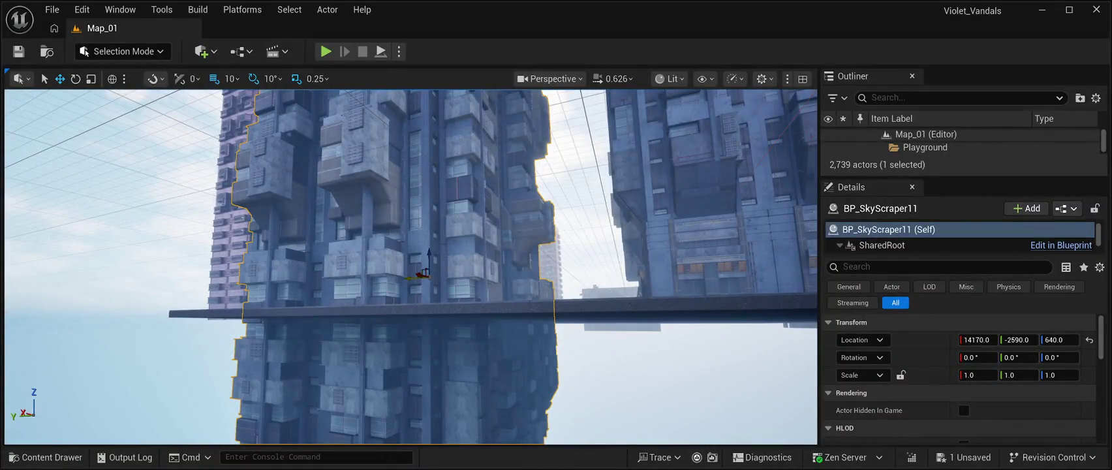
- Move the skyscraper with the gizmo to location 16530, -850, 3700 among the street buildings
mouse_move(406, 277)
left_mouse_down()
mouse_move(228, 286)
mouse_move(242, 254)
mouse_move(236, 137)
left_mouse_up()
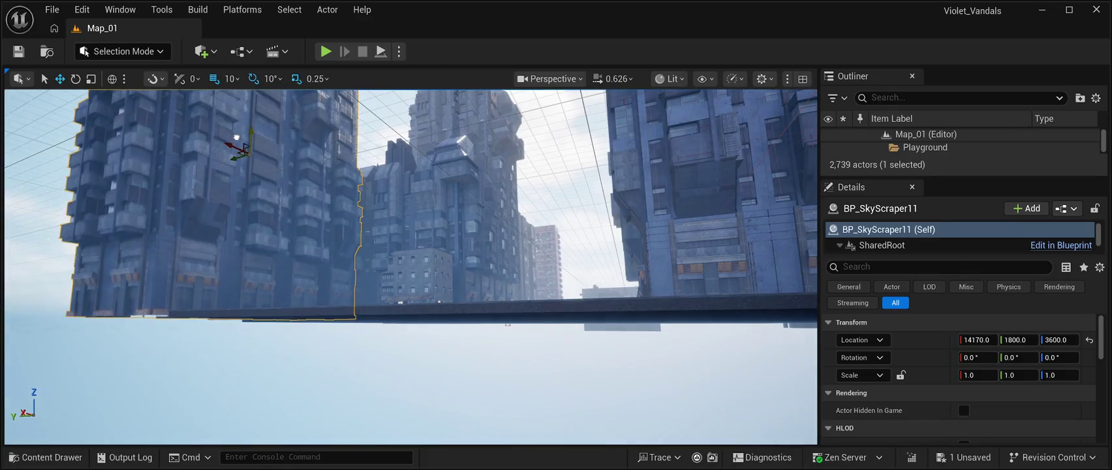
key("e")
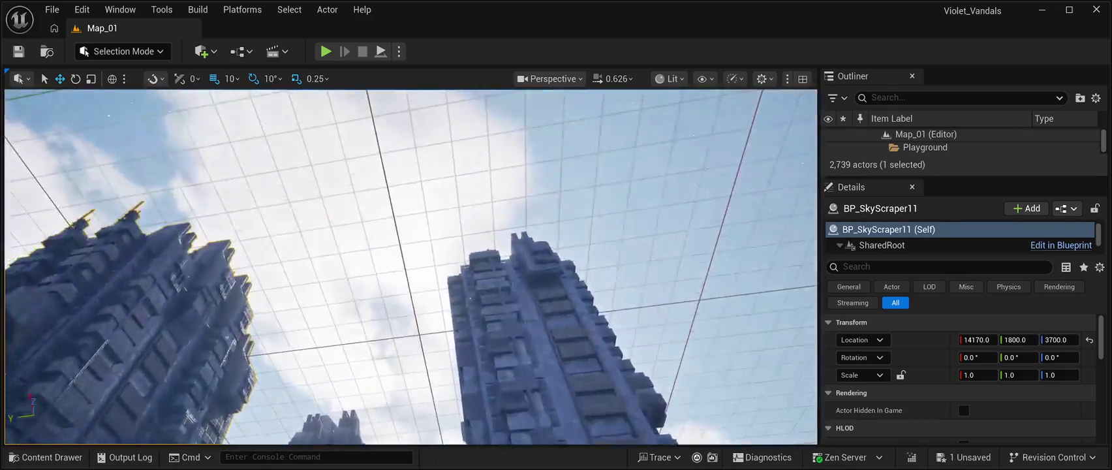
key("w")
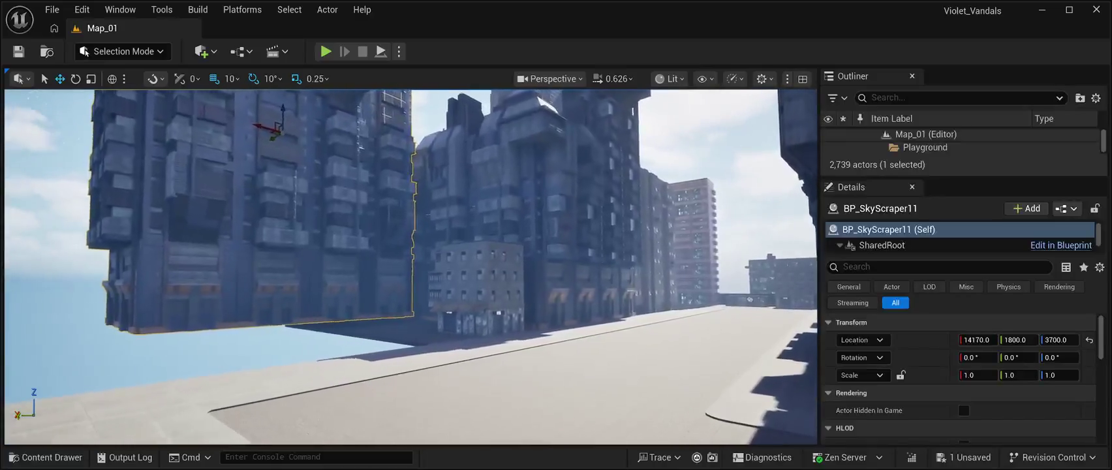
key("w")
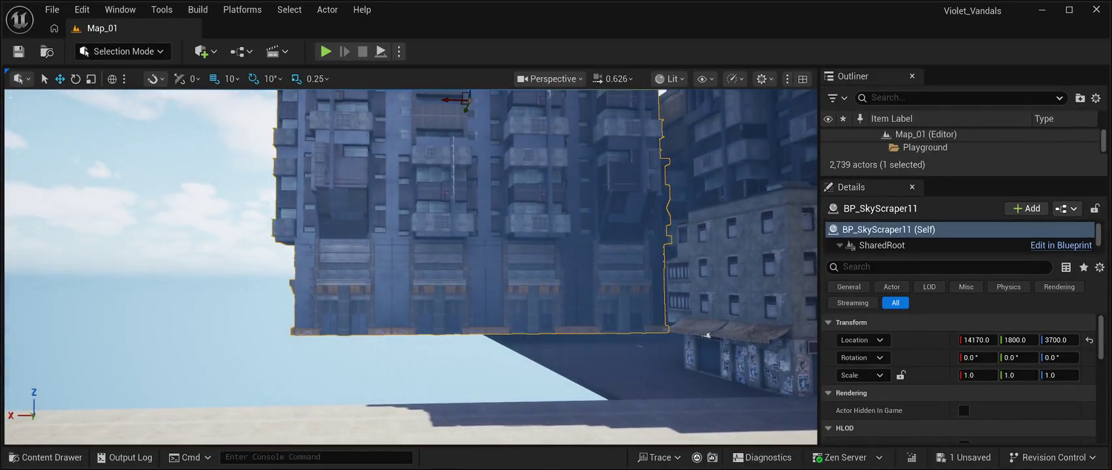
key("e")
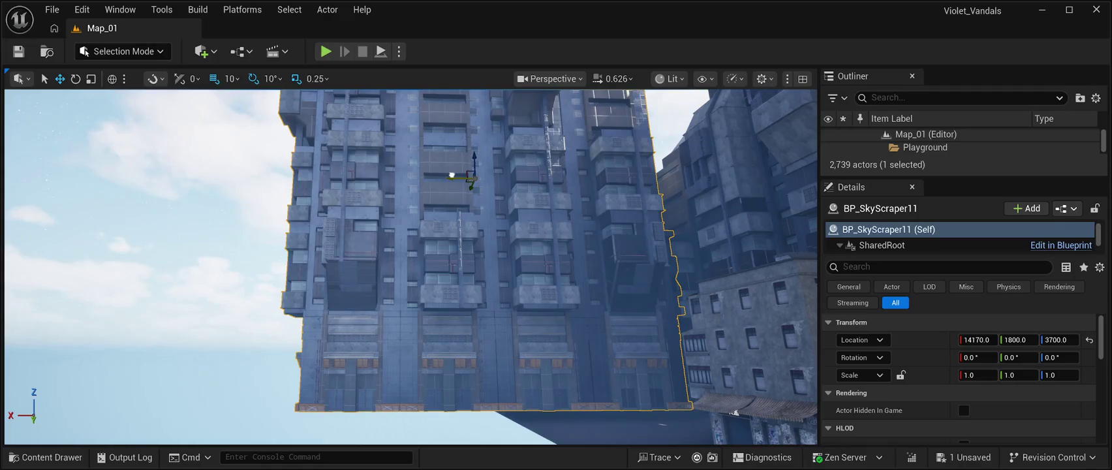
left_click_drag(451, 175, 311, 189)
key("s")
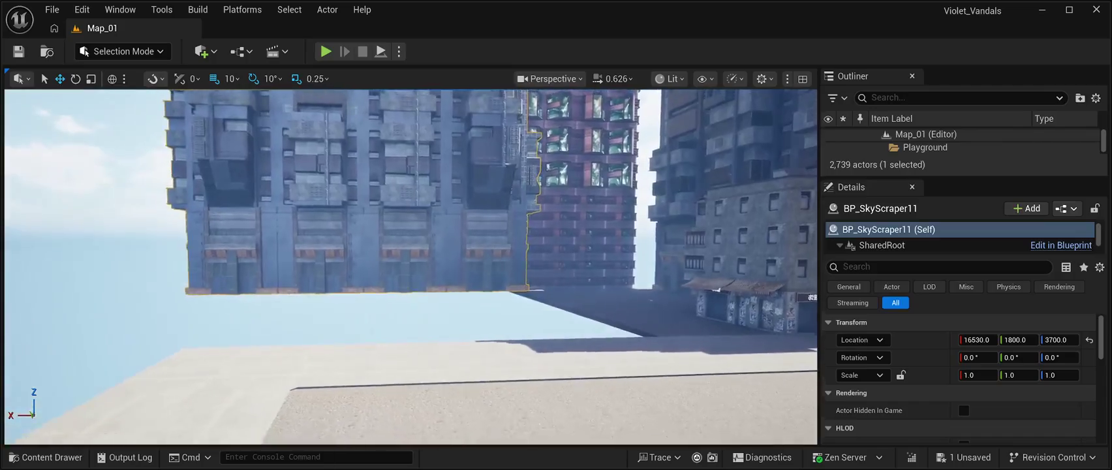
key("w")
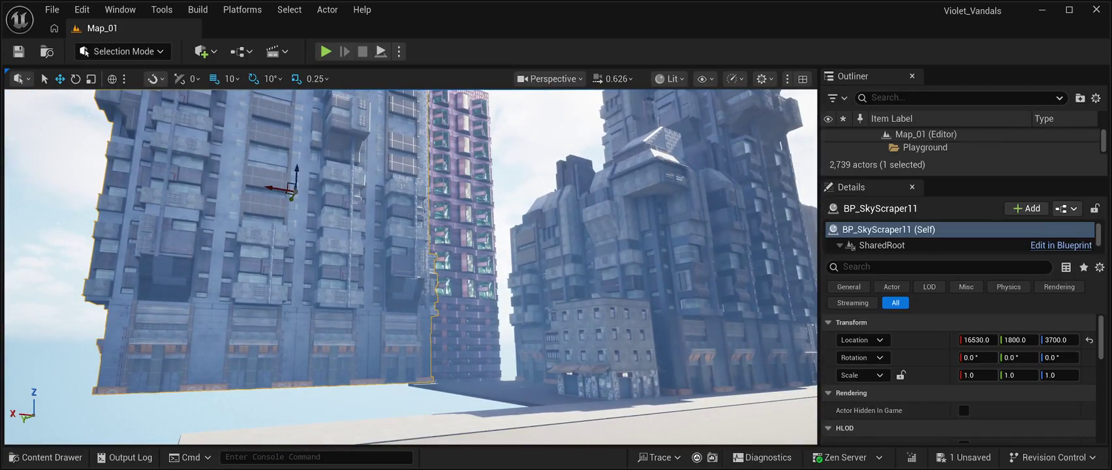
left_click_drag(291, 199, 323, 220)
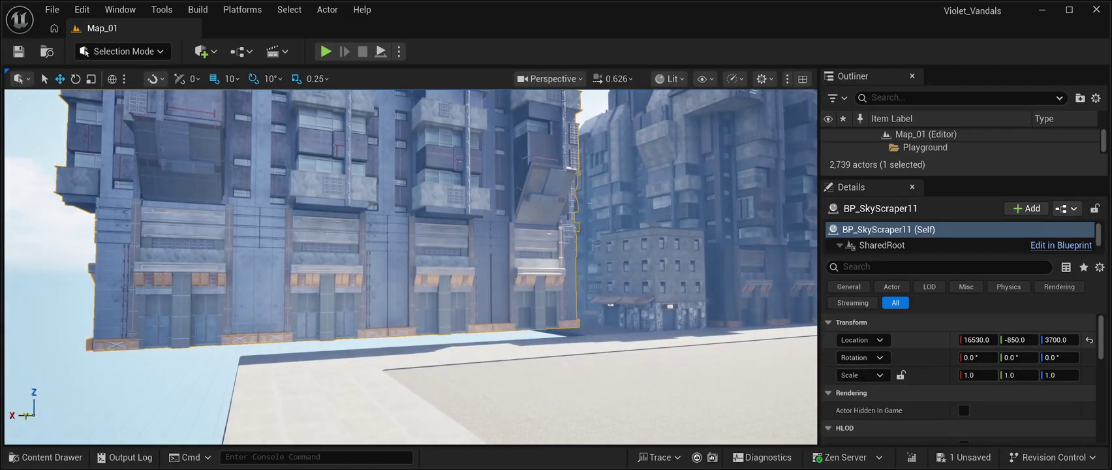
- Drag Location Z and X to settle BP_SkyScraper11 at 15390, -850, 3590
left_click_drag(1059, 340, 1051, 339)
scroll(411, 268, "up", 3)
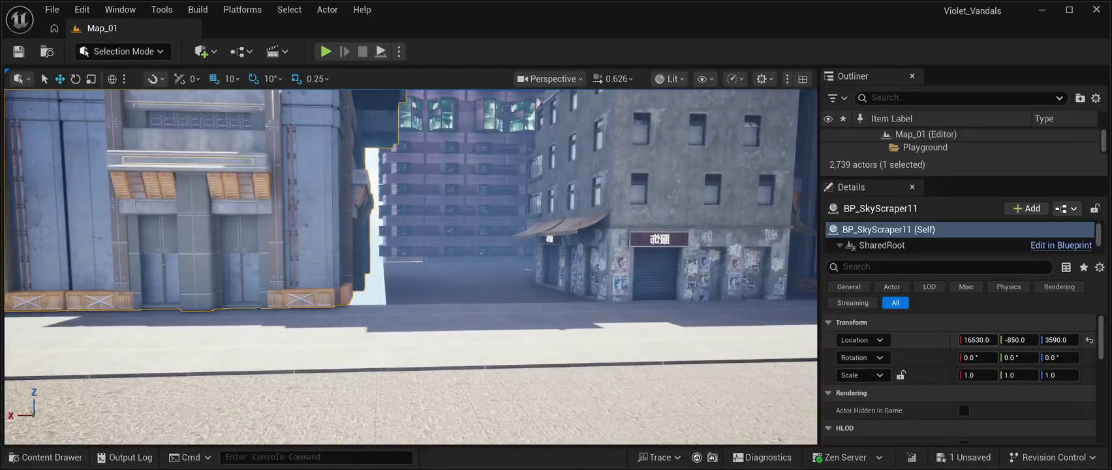
left_click_drag(978, 339, 943, 339)
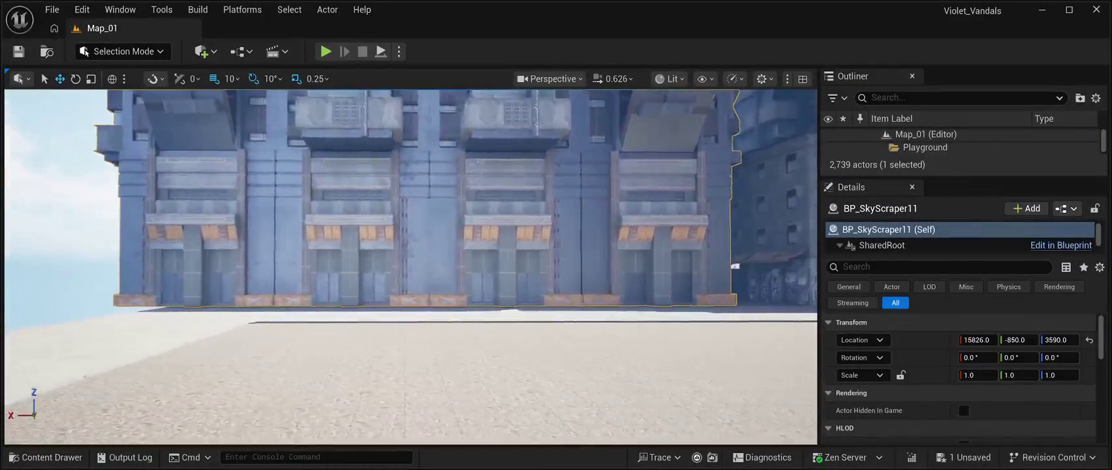
left_click_drag(943, 339, 931, 339)
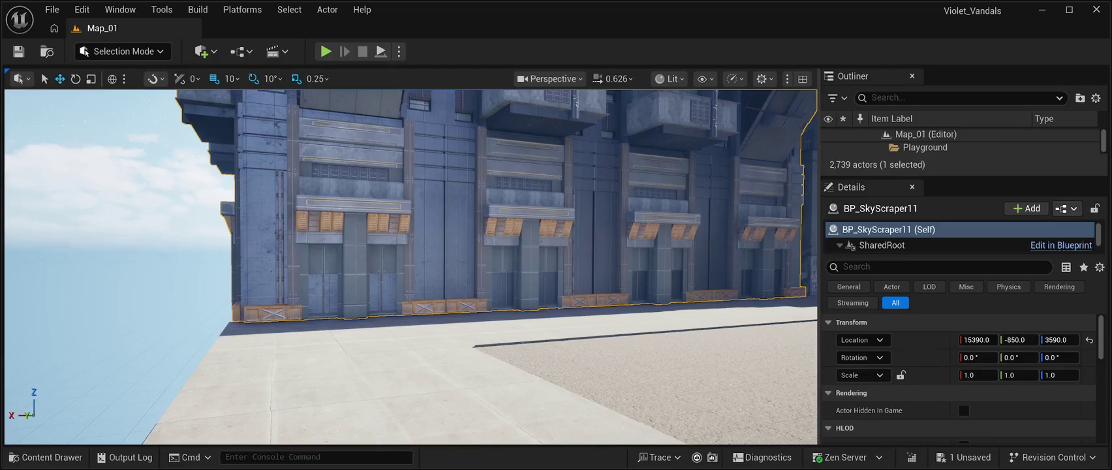
- Set the skyscraper's X to 15500, lower it slightly, and save Map_01
left_click_drag(977, 339, 959, 340)
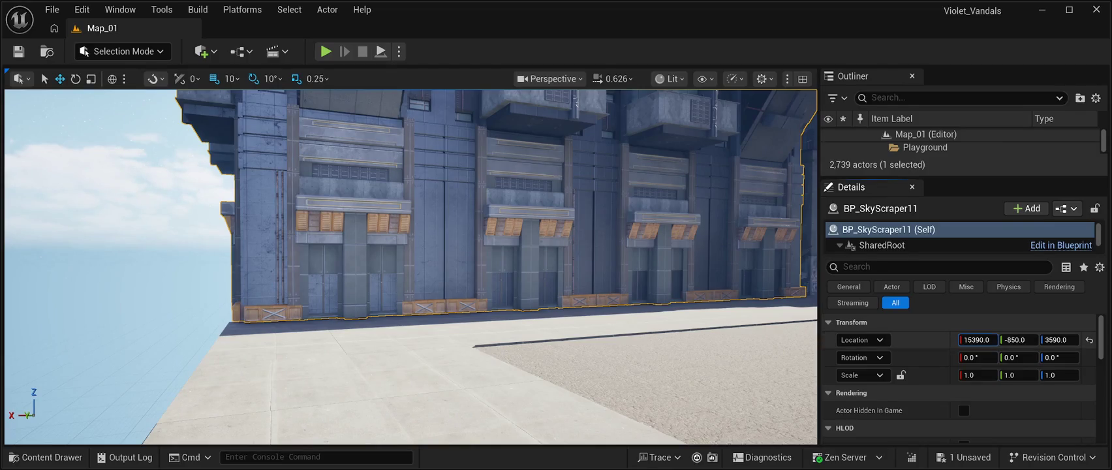
type("15500")
key("Return")
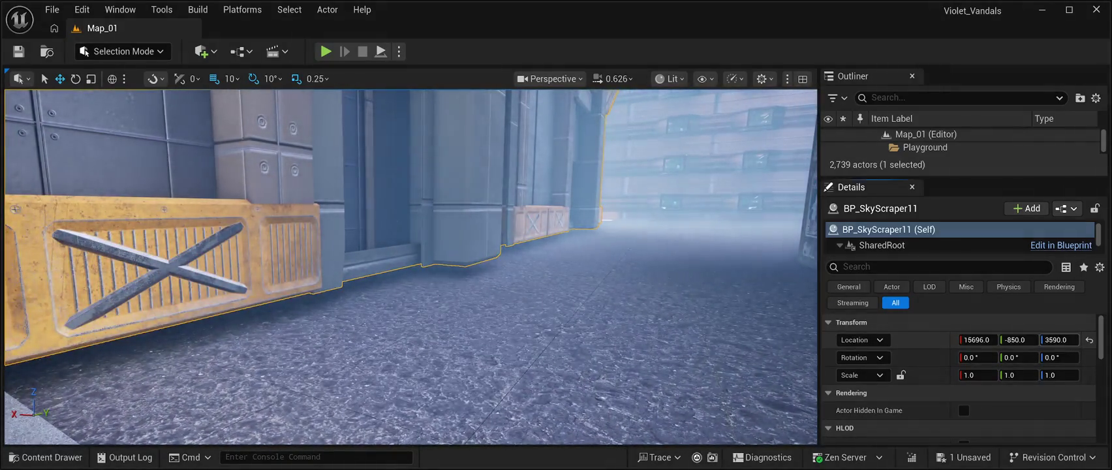
left_click_drag(1059, 339, 1052, 339)
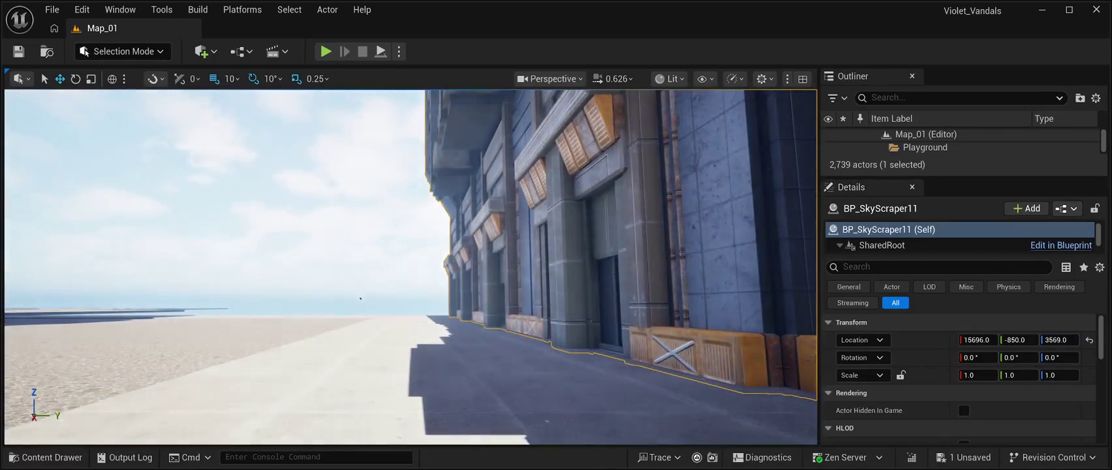
left_click(361, 298)
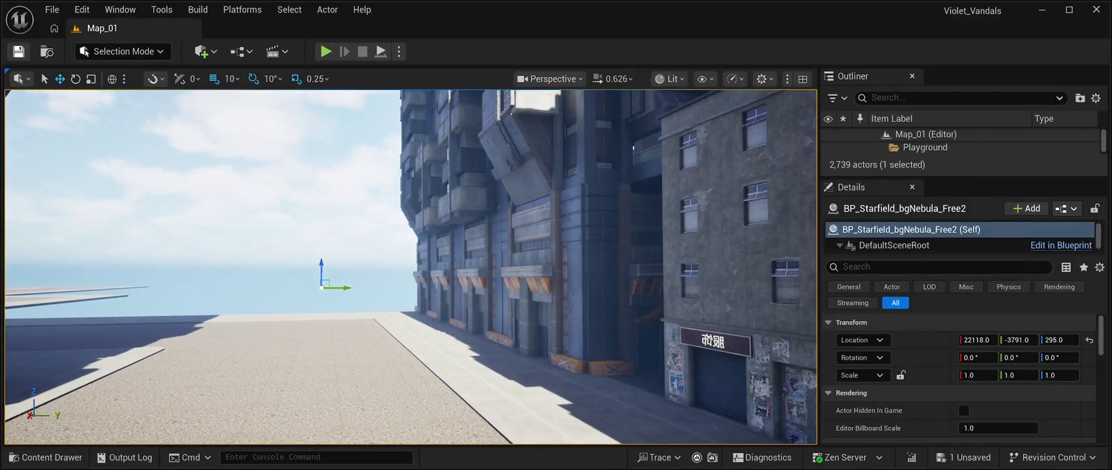
left_click(18, 51)
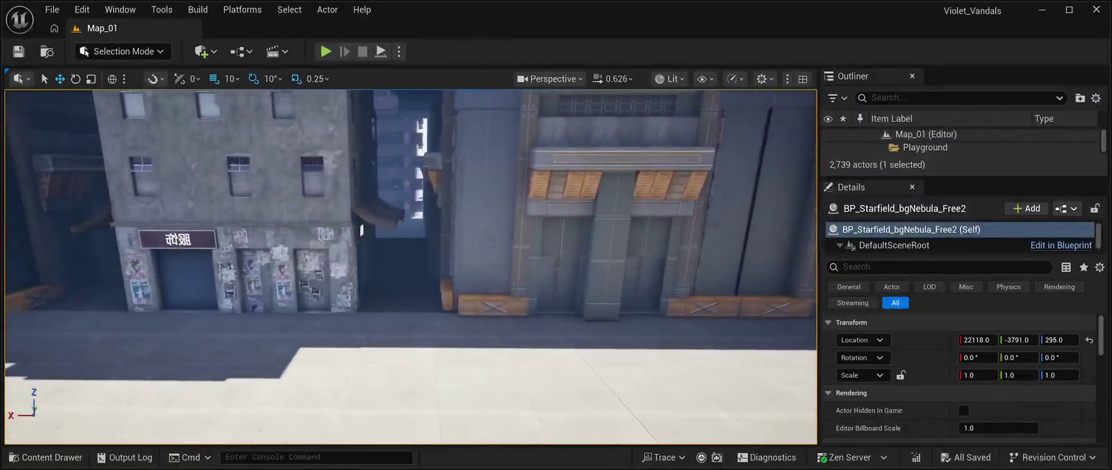
- Alt-drag SM_Wall_Wood to duplicate it into the alley
left_click(440, 258)
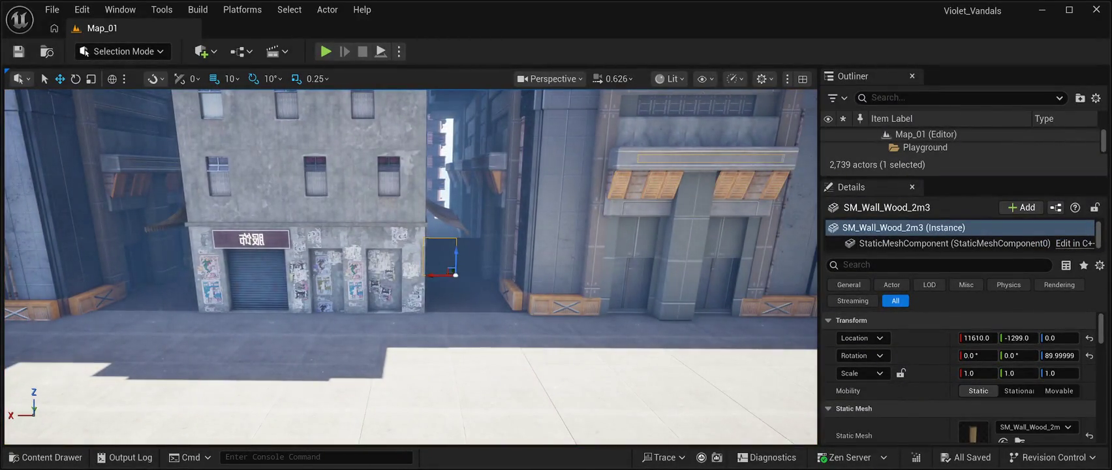
left_click_drag(440, 274, 182, 270)
key("w")
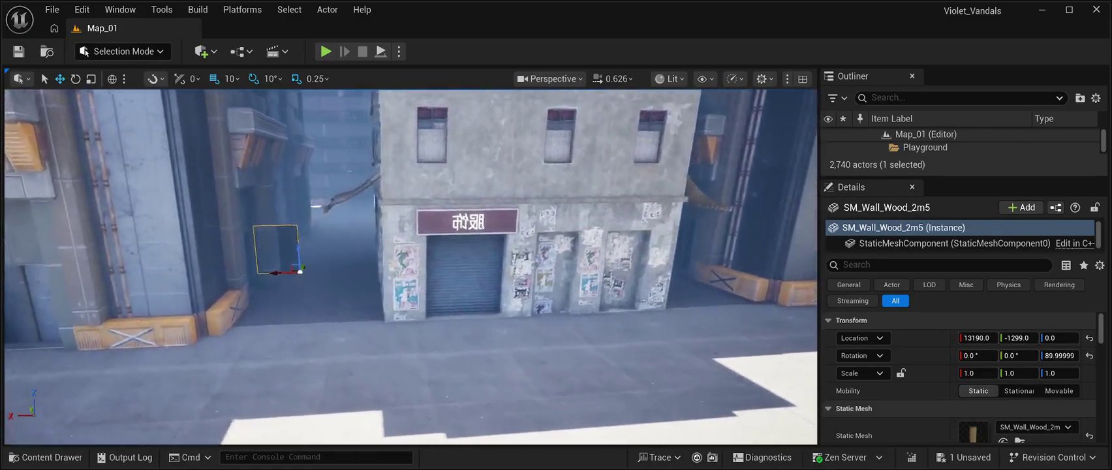
key("w")
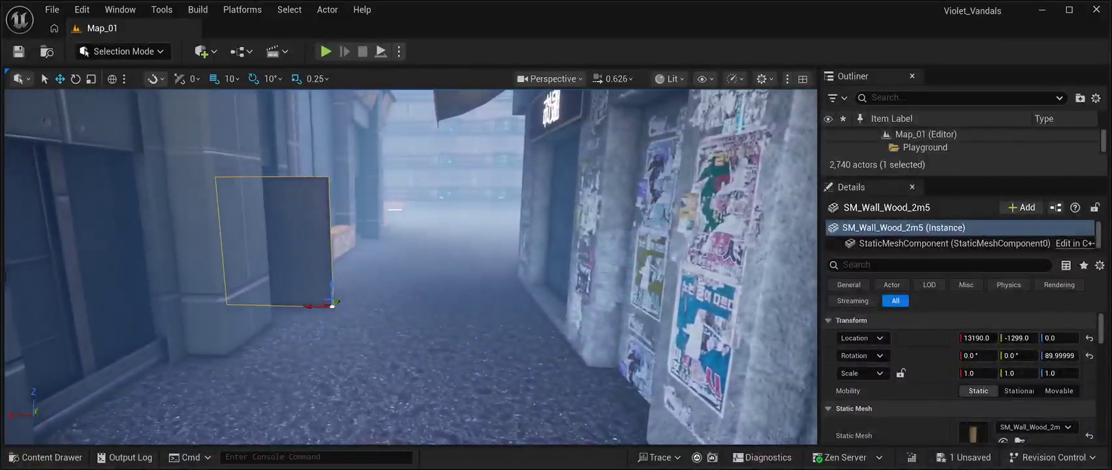
left_click_drag(311, 305, 535, 306)
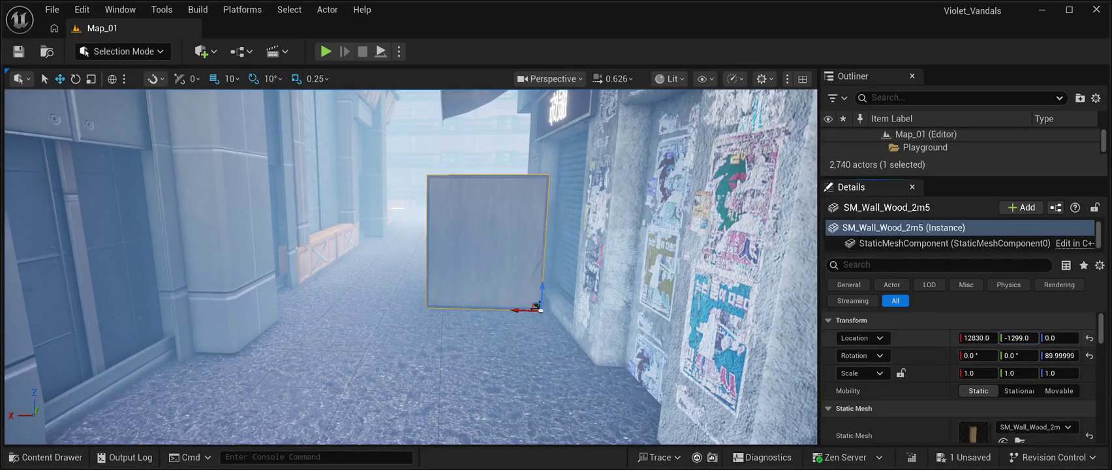
- Place the copy at 12910, -1113, 0, then Alt-drag a second adjoining panel
mouse_move(1018, 337)
left_mouse_down()
mouse_move(960, 337)
mouse_move(1018, 338)
left_mouse_up()
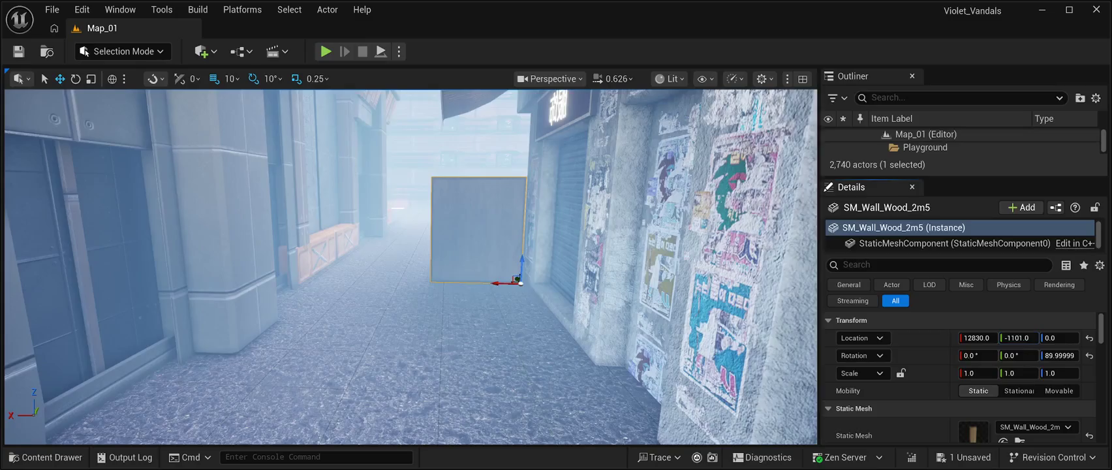
key("w")
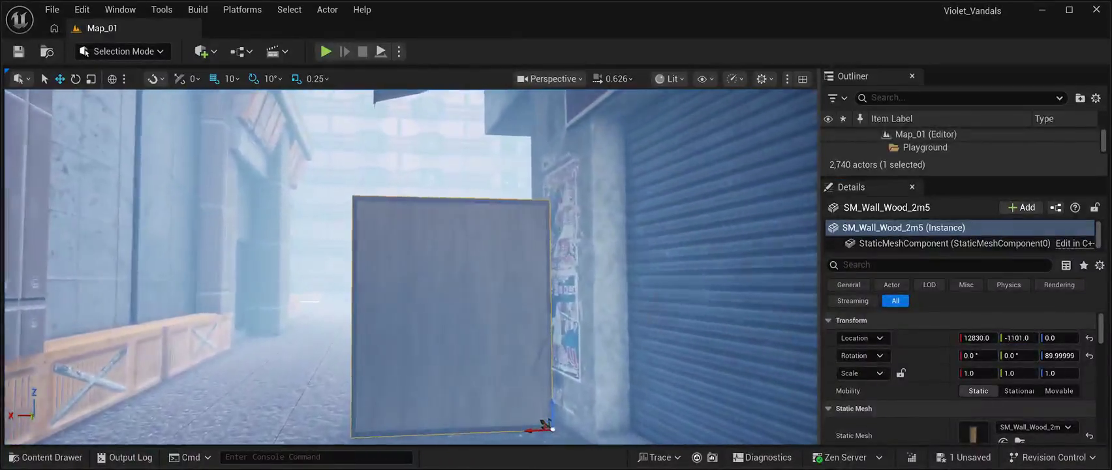
key("w")
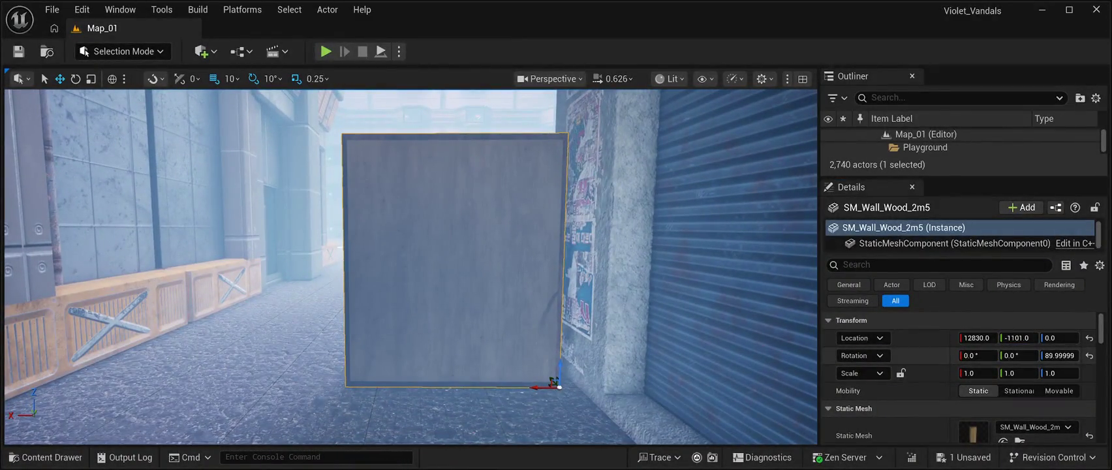
mouse_move(1018, 337)
left_mouse_down()
mouse_move(1038, 337)
mouse_move(1015, 338)
left_mouse_up()
key("s")
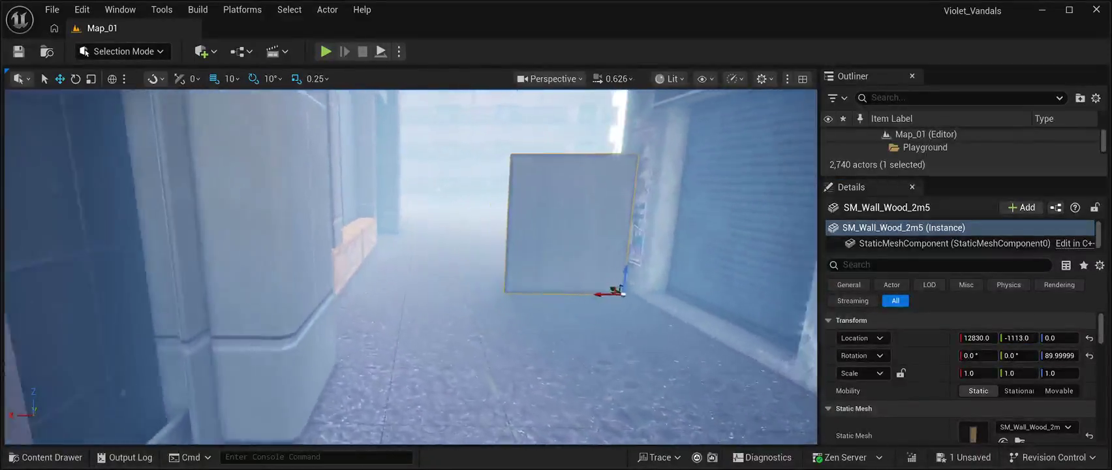
left_click_drag(613, 302, 389, 295)
scroll(390, 295, "up", 5)
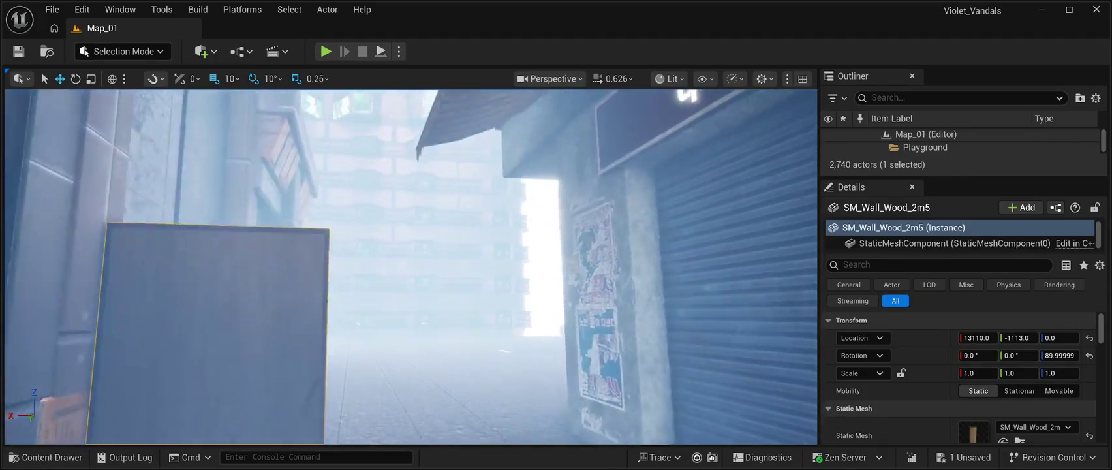
scroll(411, 266, "down", 2)
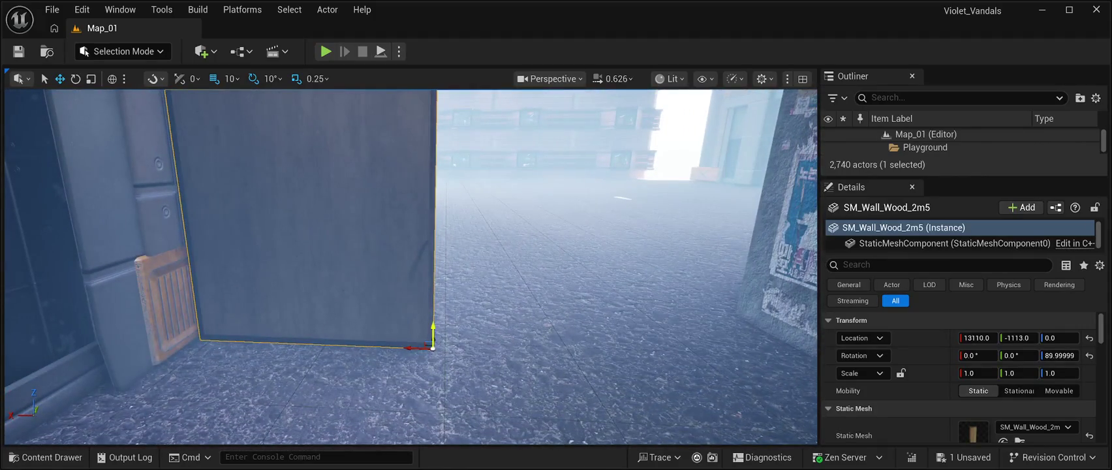
mouse_move(432, 331)
left_mouse_down()
mouse_move(433, 321)
mouse_move(432, 337)
left_mouse_up()
key("f")
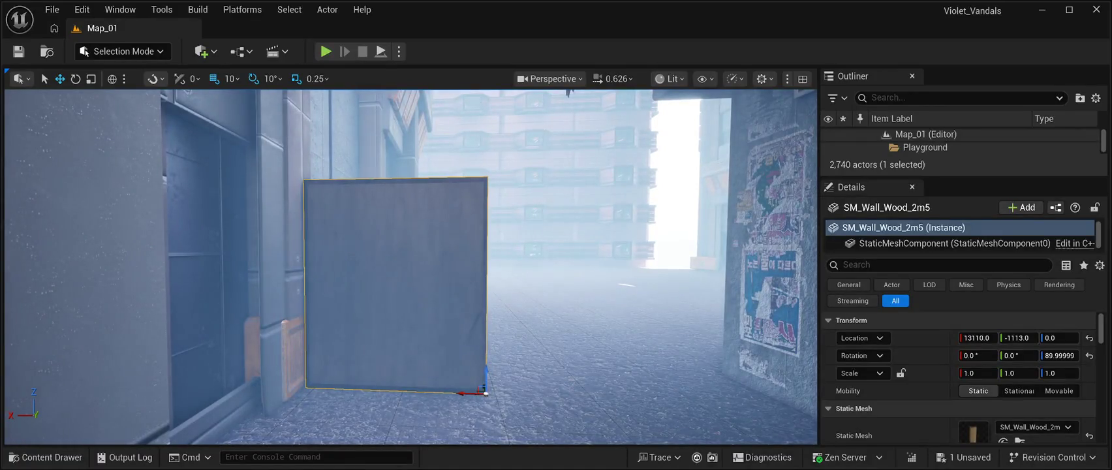
left_click_drag(463, 393, 683, 400, "alt")
- Stagger SM_Wall_Wood_2m6 to 12790, -1013, 0, then select the left panel
key("d")
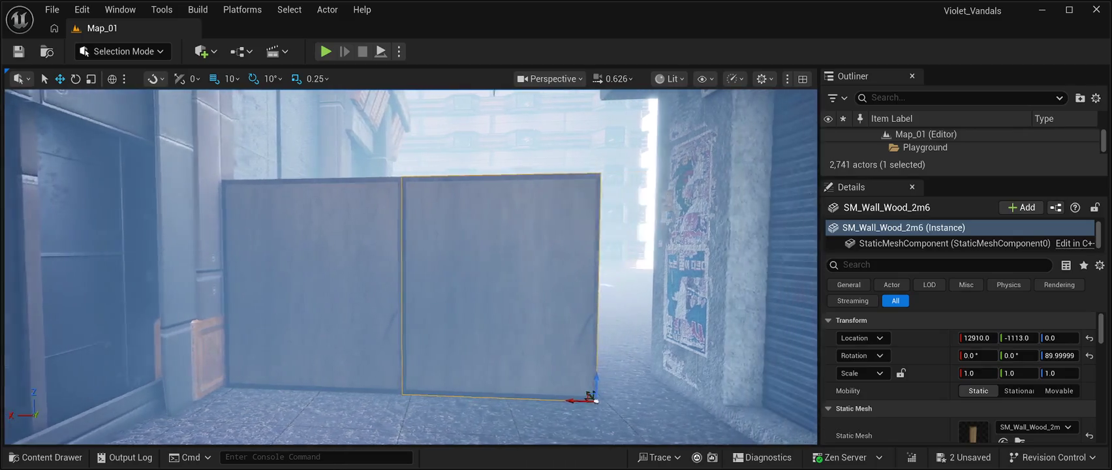
key("w")
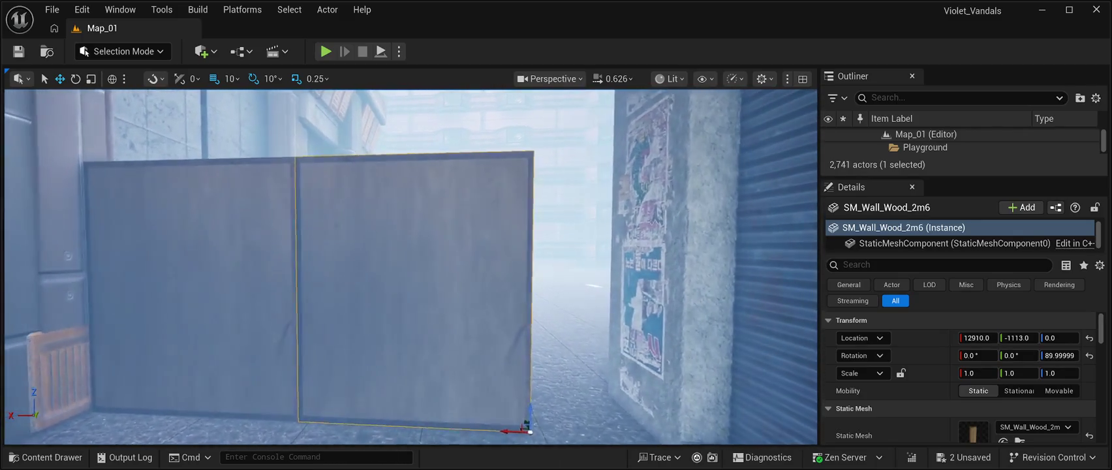
key("s")
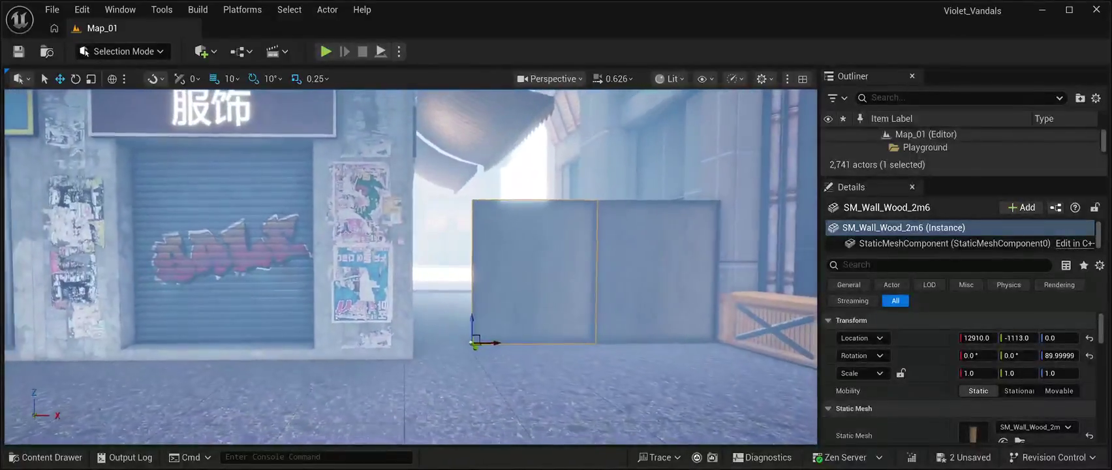
key("ctrl+z")
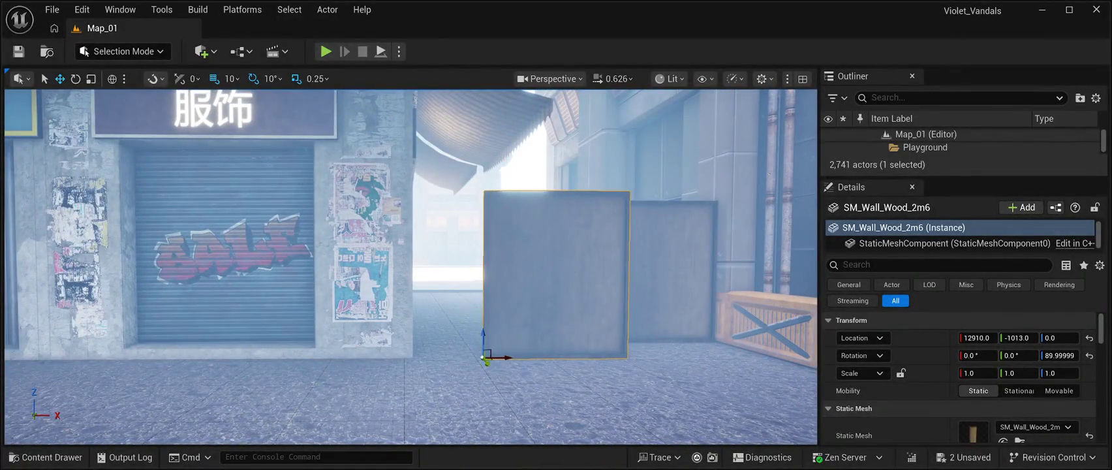
key("a")
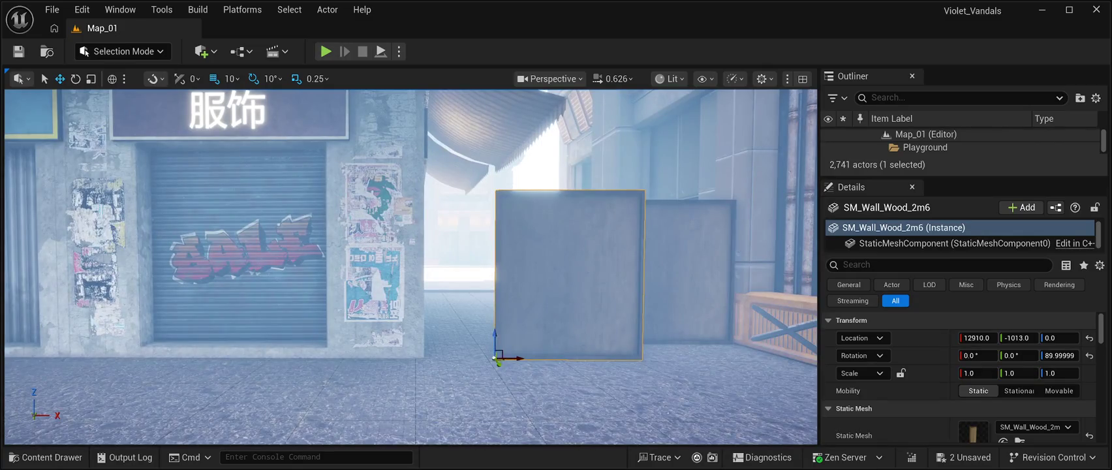
left_click_drag(495, 358, 423, 360)
key("w")
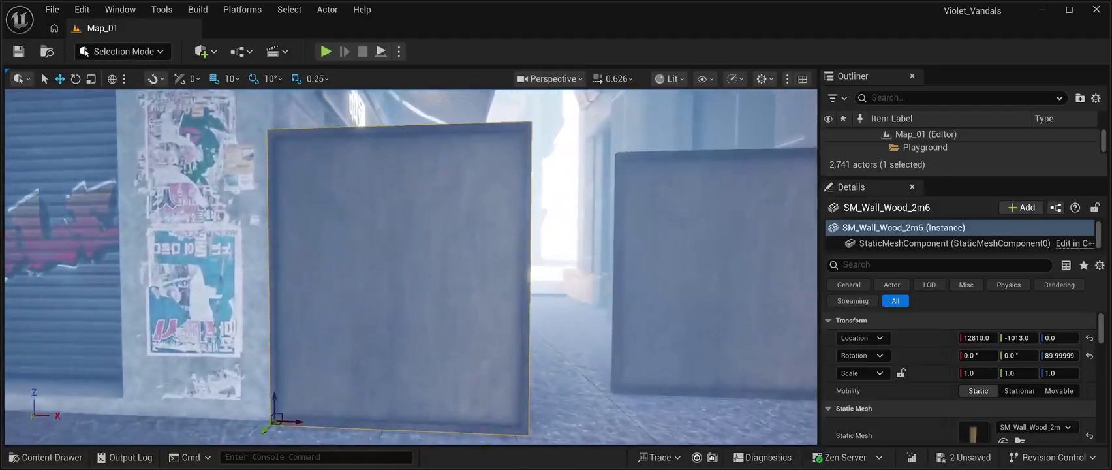
key("a")
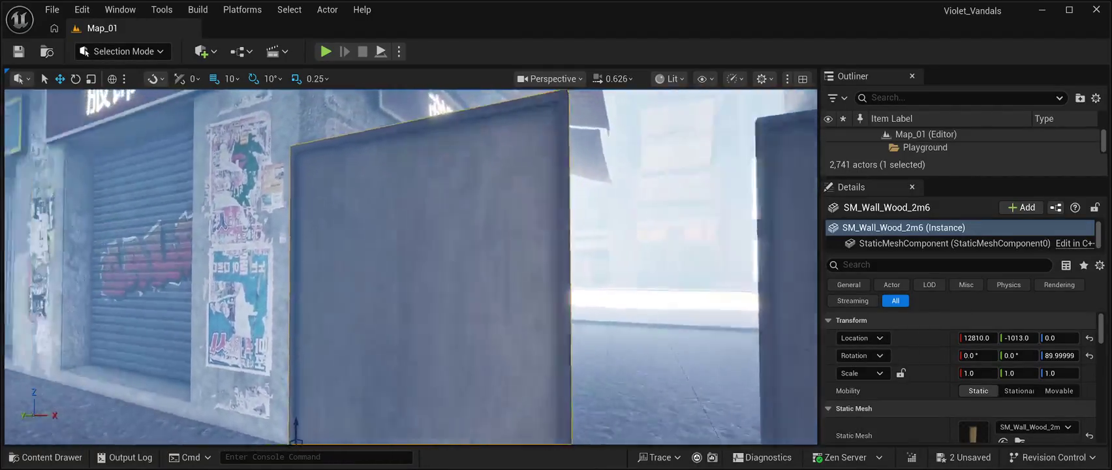
key("s")
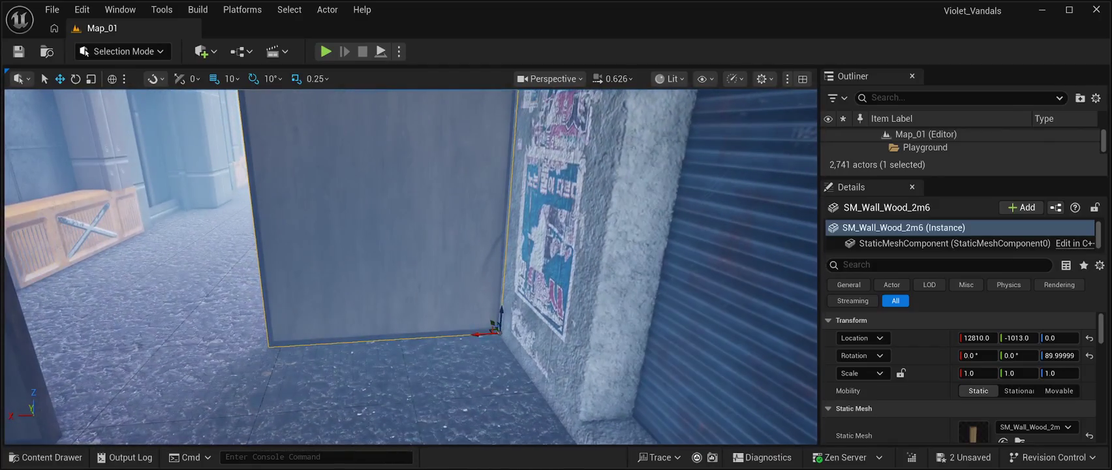
left_click_drag(494, 326, 514, 324)
key("s")
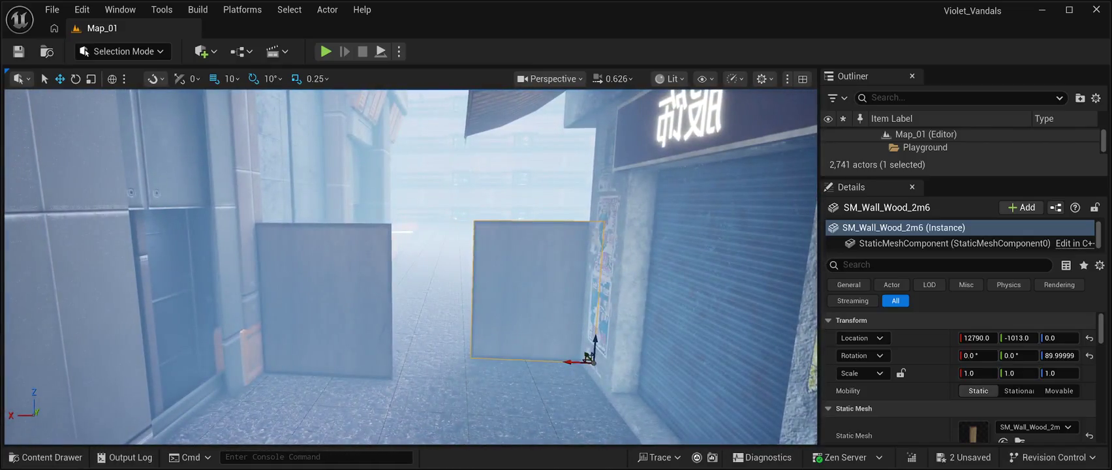
left_click(389, 371)
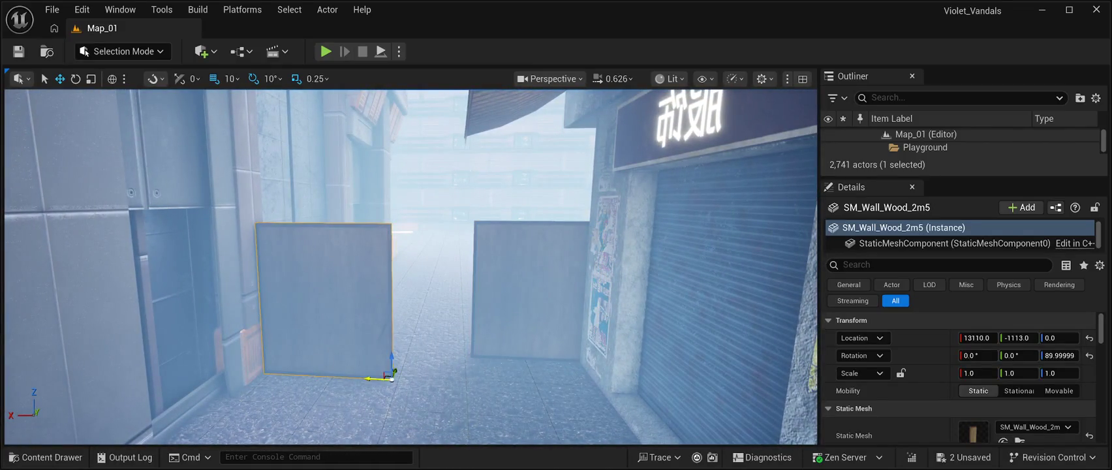
mouse_move(391, 377)
left_mouse_down()
mouse_move(448, 336)
mouse_move(410, 338)
mouse_move(426, 339)
left_mouse_up()
scroll(411, 268, "up", 5)
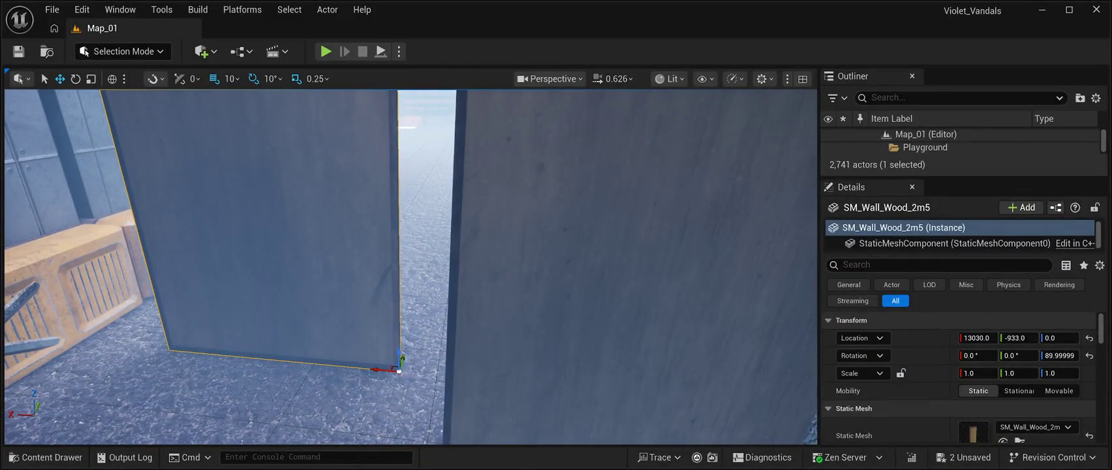
left_click_drag(400, 361, 358, 423)
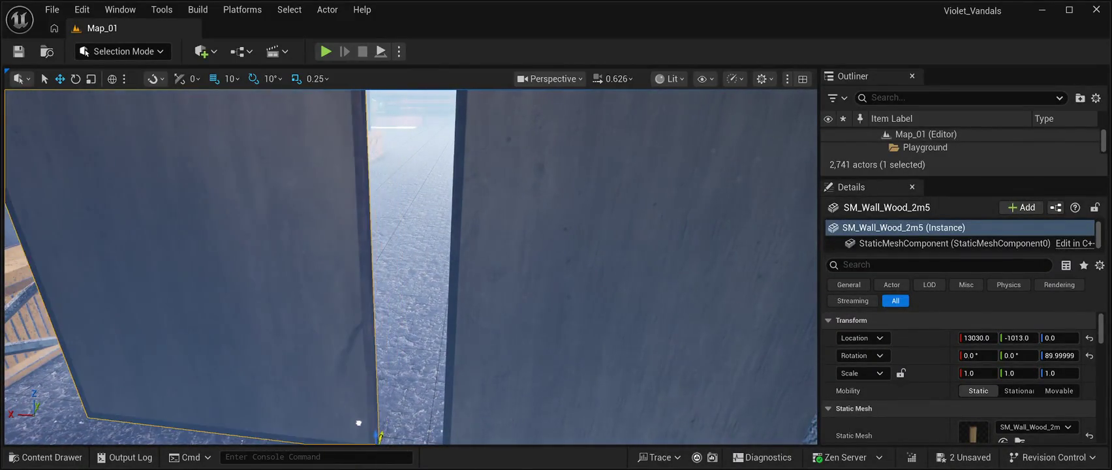
key("f")
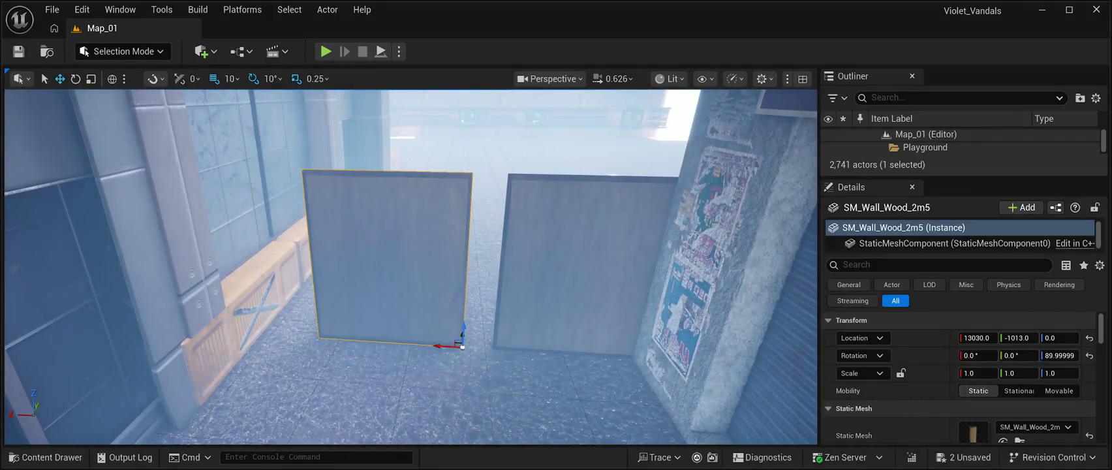
left_click_drag(439, 346, 468, 347)
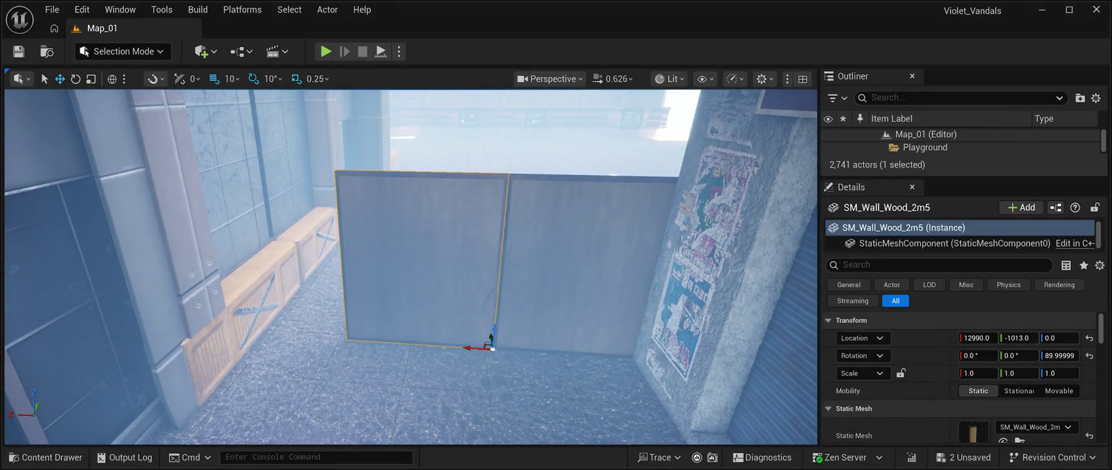
scroll(411, 268, "up", 6)
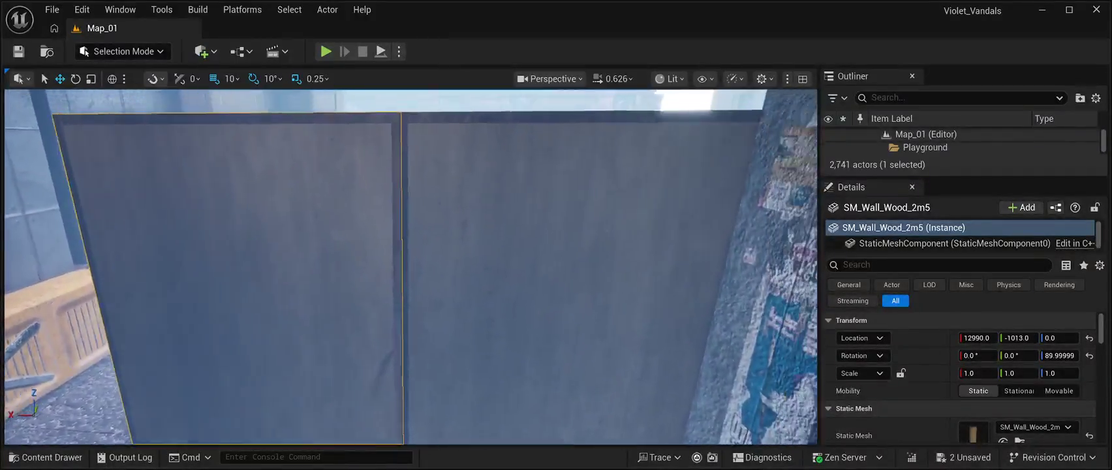
scroll(411, 267, "down", 4)
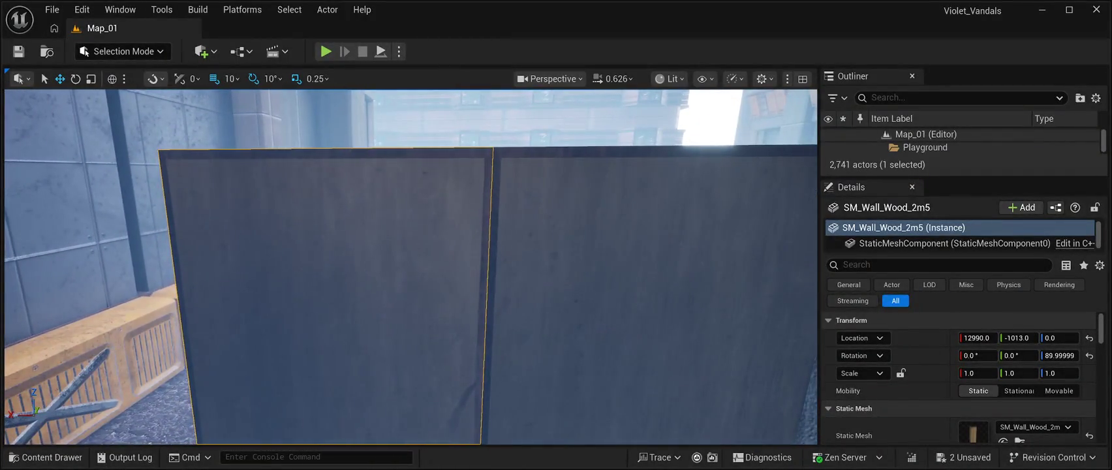
left_click(653, 293)
left_click(326, 294)
scroll(412, 268, "down", 5)
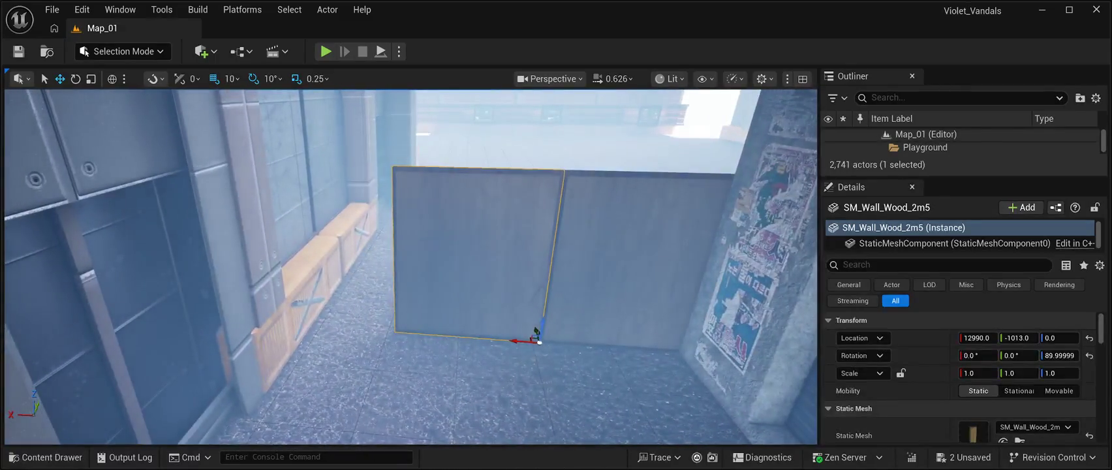
- Alt-drag a third panel to the left and nudge each panel along X
left_click_drag(516, 341, 370, 329)
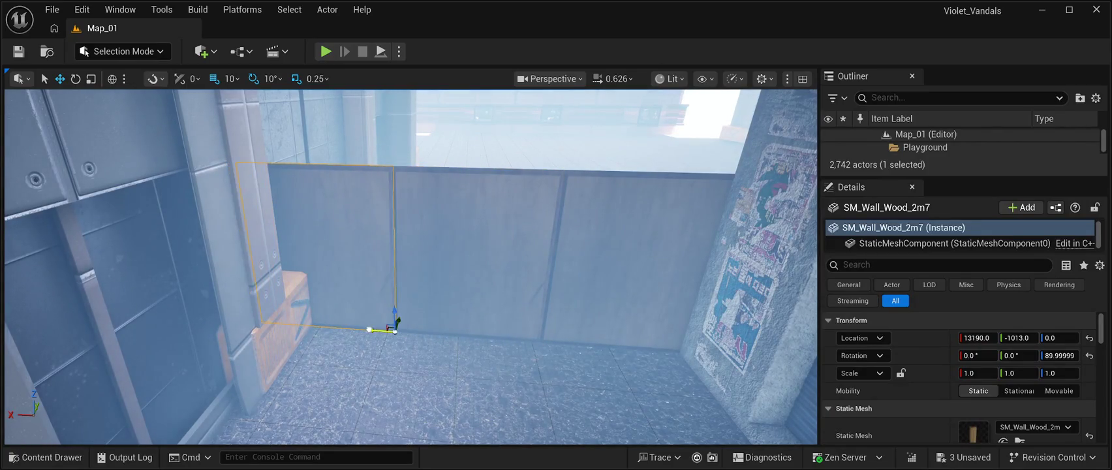
scroll(370, 329, "up", 5)
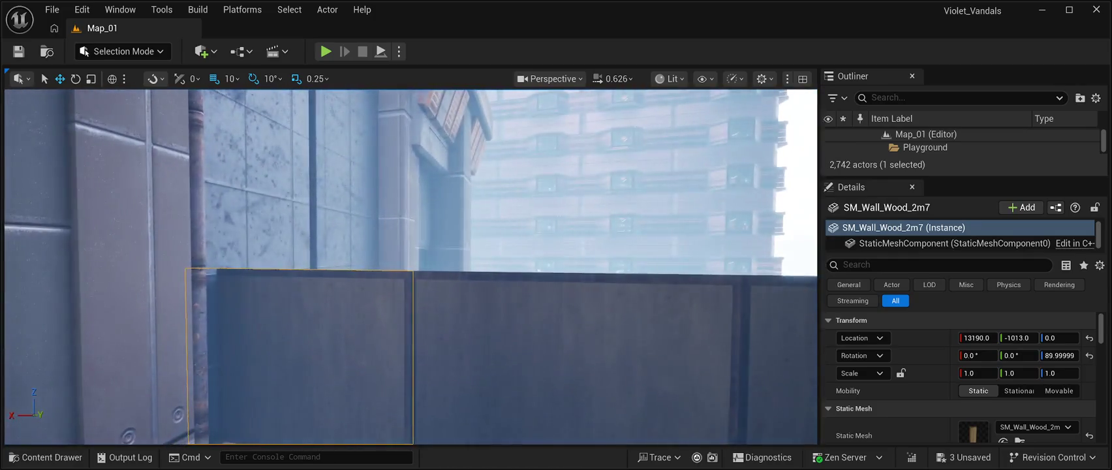
left_click(574, 359)
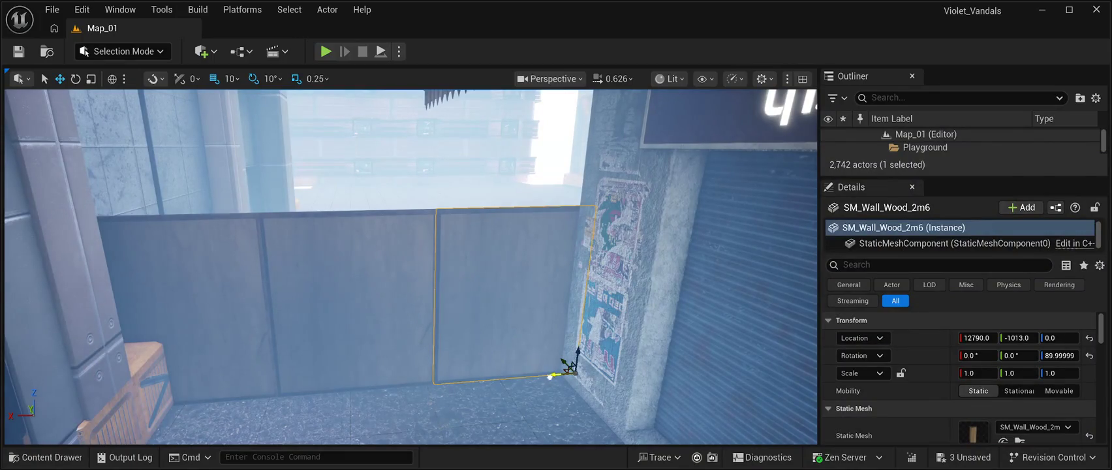
mouse_move(569, 367)
left_mouse_down()
mouse_move(588, 365)
mouse_move(578, 366)
left_mouse_up()
left_click(430, 374)
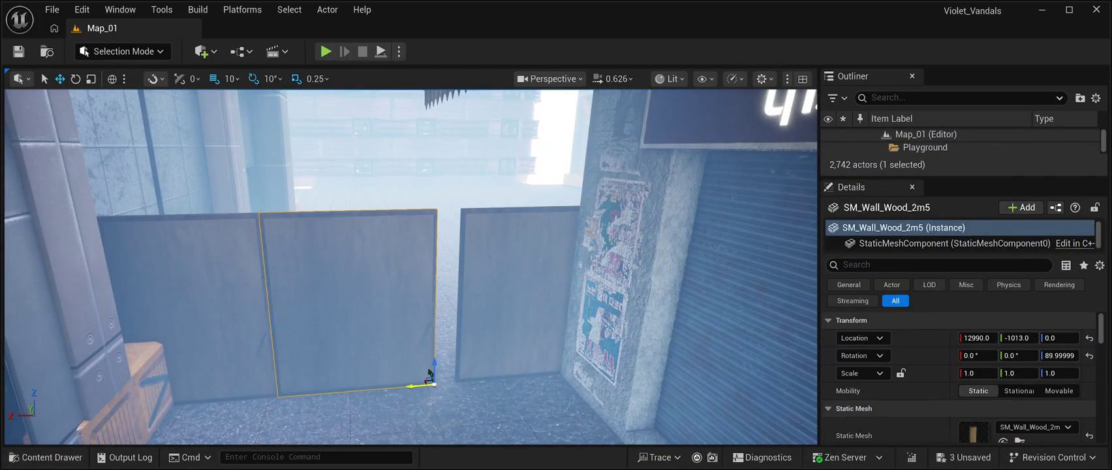
left_click_drag(430, 374, 465, 373)
left_click(271, 381)
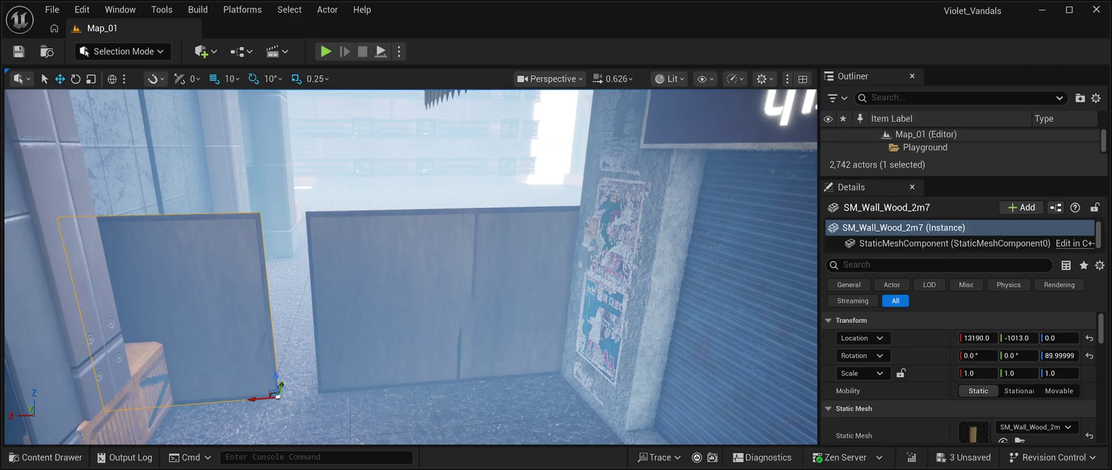
left_click_drag(254, 398, 285, 404)
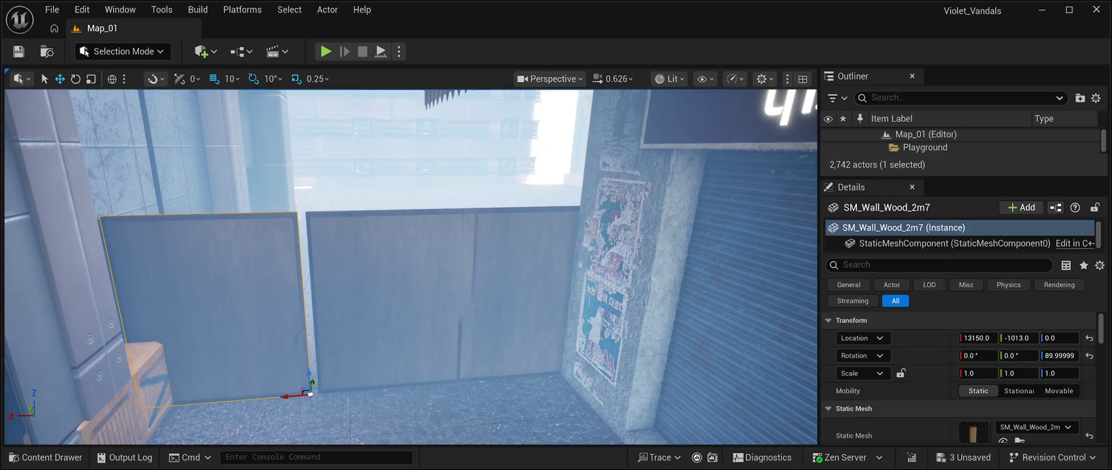
- Close the gaps between the left and middle panels, leaving SM_Wall_Wood_2m3 at 11610, -1009, 0
key("w")
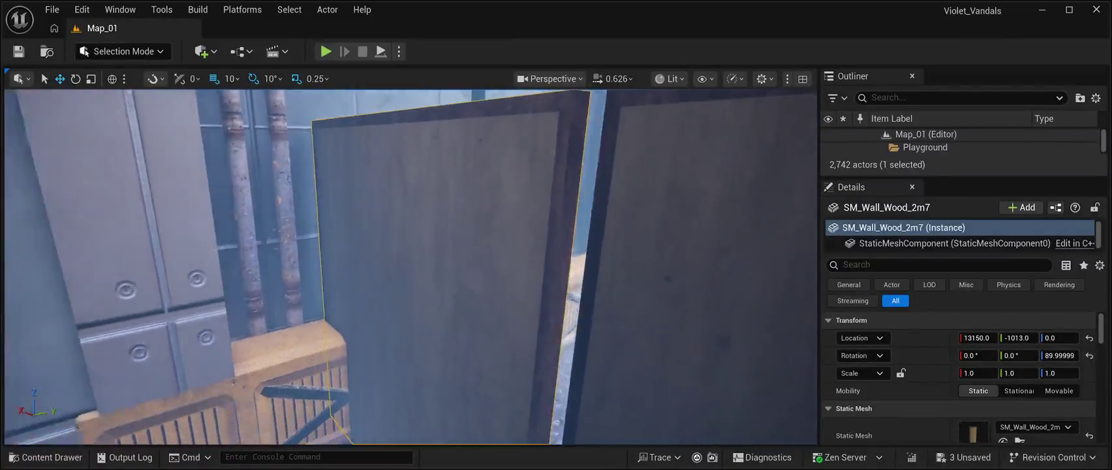
key("s")
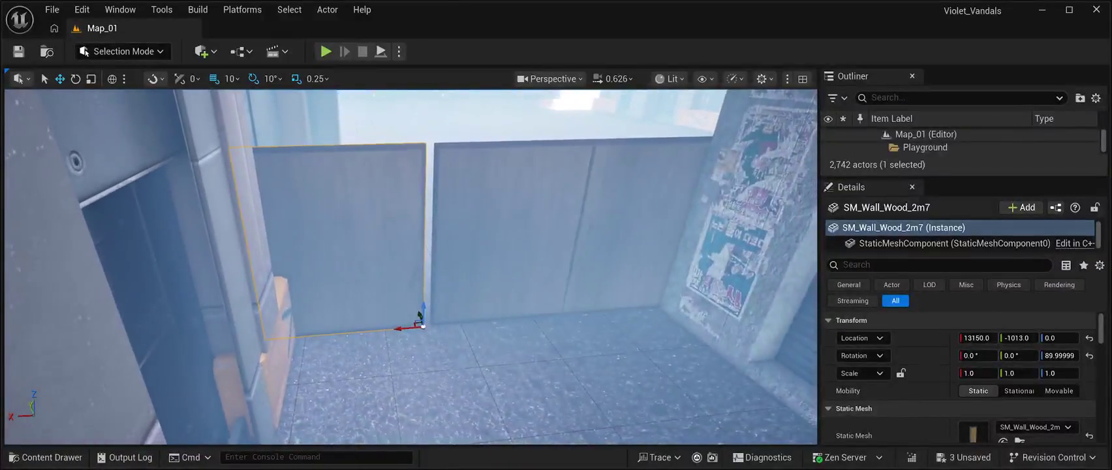
left_click_drag(400, 327, 429, 328)
left_click(554, 248)
key("f")
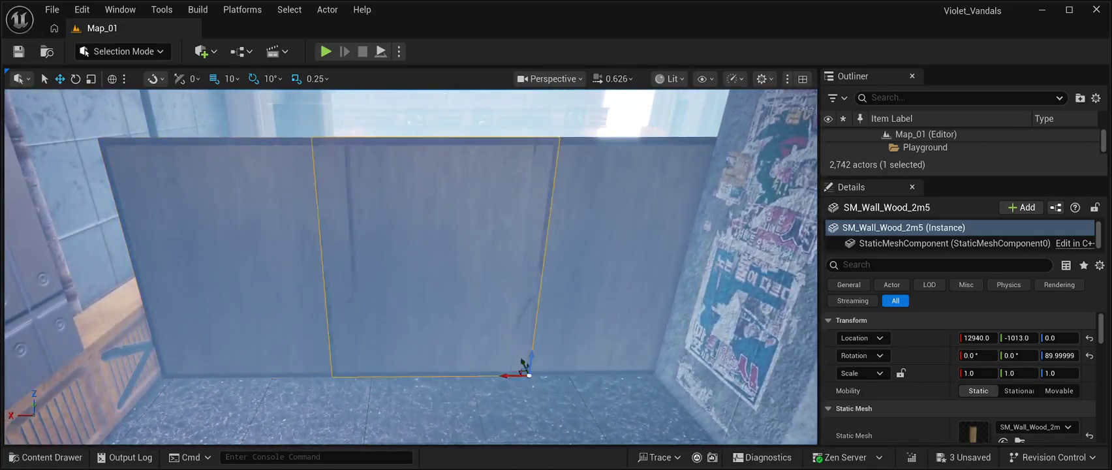
mouse_move(522, 363)
left_mouse_down()
mouse_move(516, 372)
mouse_move(551, 362)
left_mouse_up()
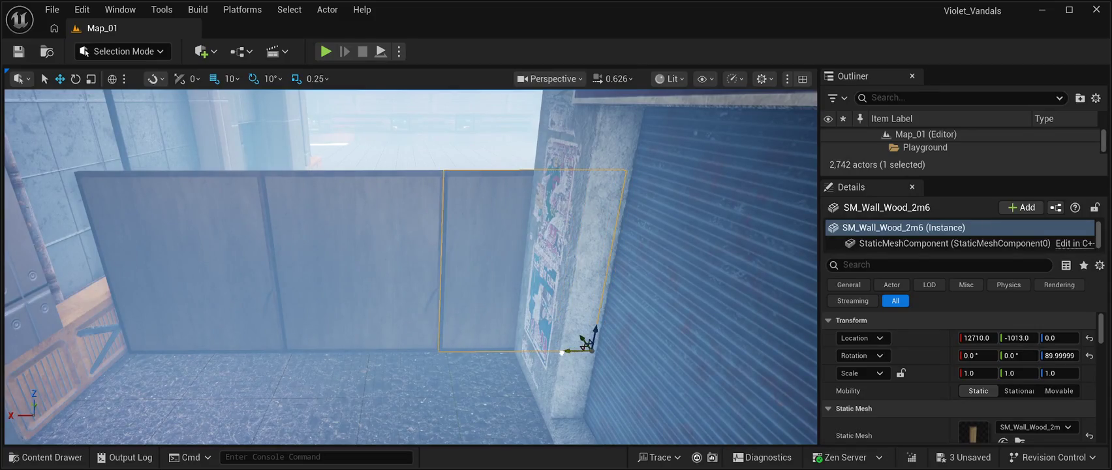
key("f")
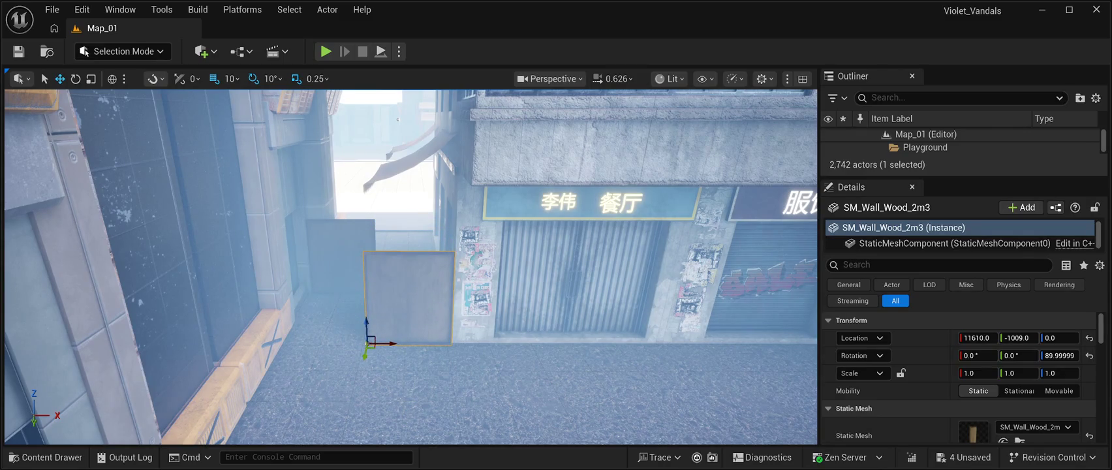
- Duplicate SM_Wall_Wood_2m3 with Ctrl+D and line the copy up beside it
key("ctrl+d")
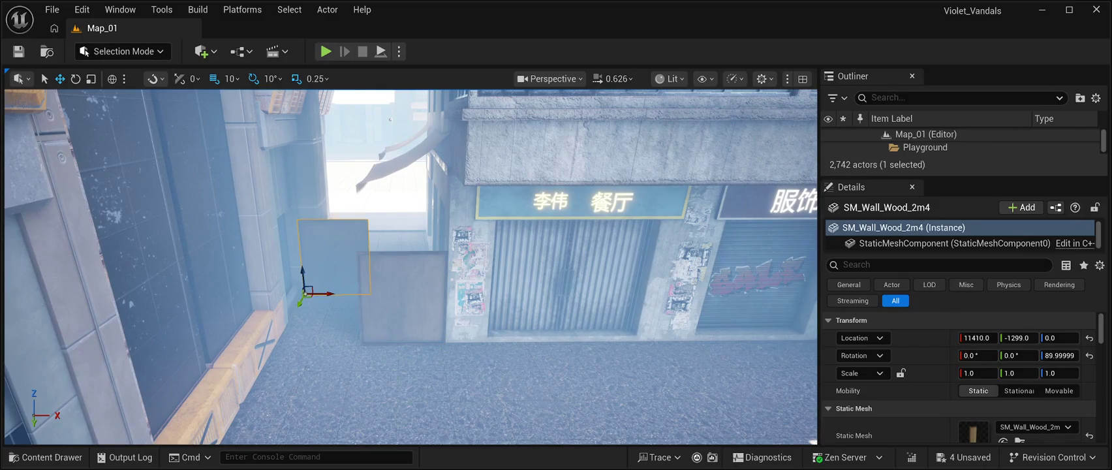
left_click_drag(300, 304, 282, 360)
mouse_move(418, 294)
left_mouse_down()
mouse_move(463, 248)
mouse_move(418, 260)
left_mouse_up()
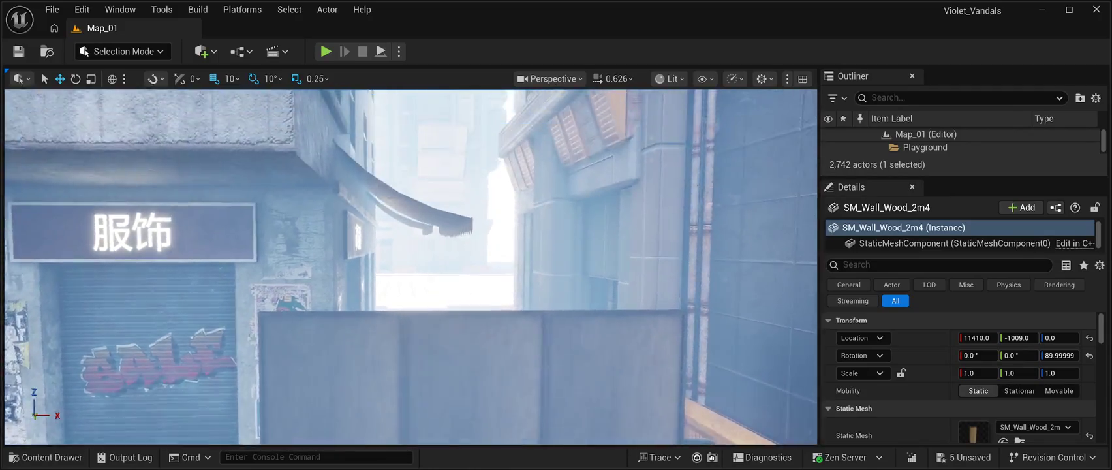
left_click_drag(417, 260, 418, 248)
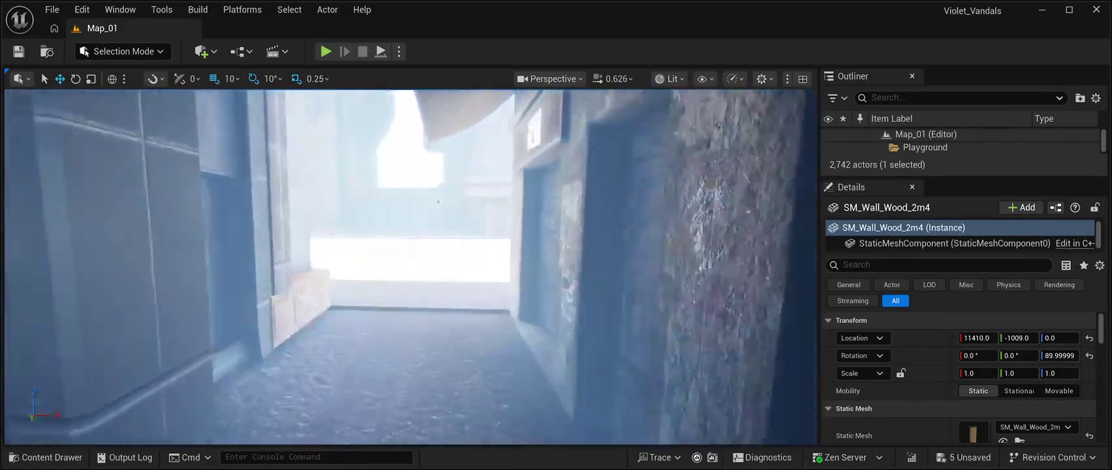
left_click_drag(417, 260, 418, 235)
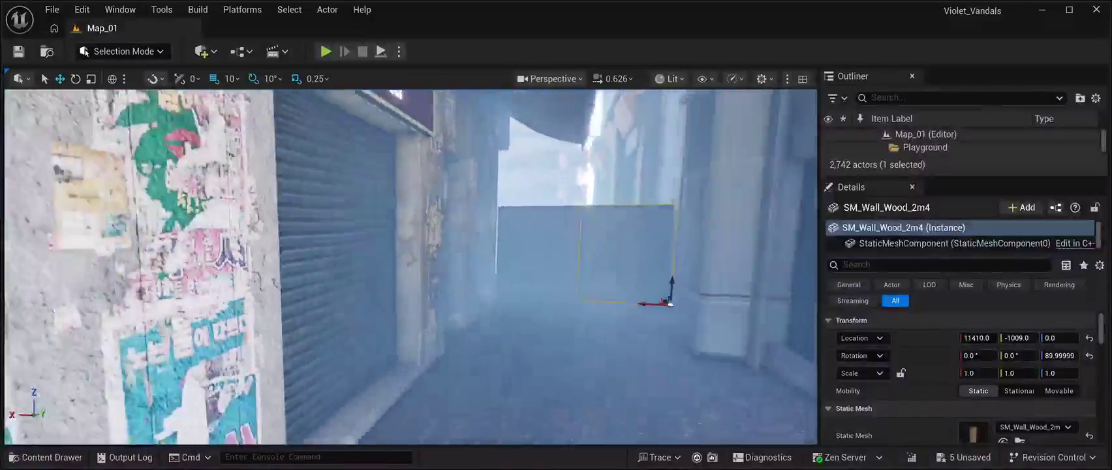
key("f")
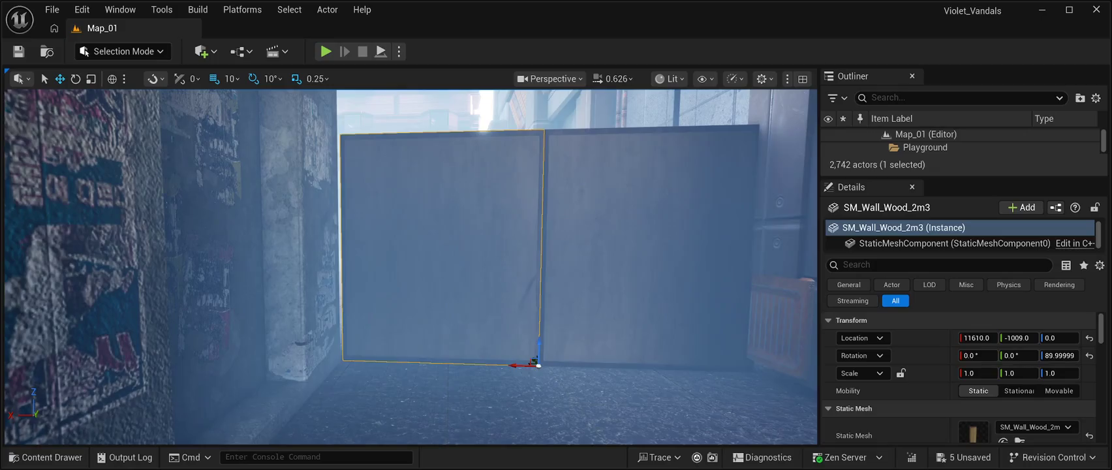
- Nudge SM_Wall_Wood_2m4 to 11420, -1009, 0 to close the seam
left_click_drag(516, 364, 505, 365)
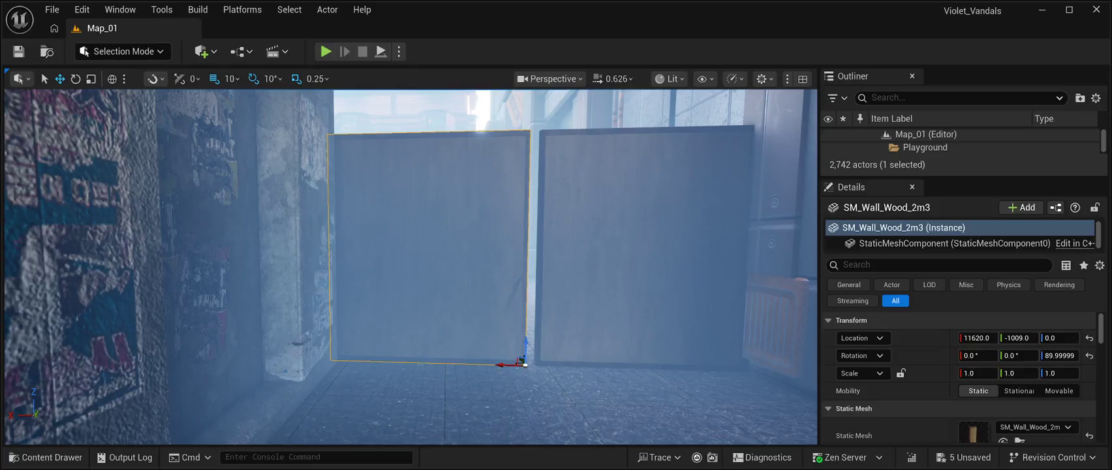
left_click(646, 248)
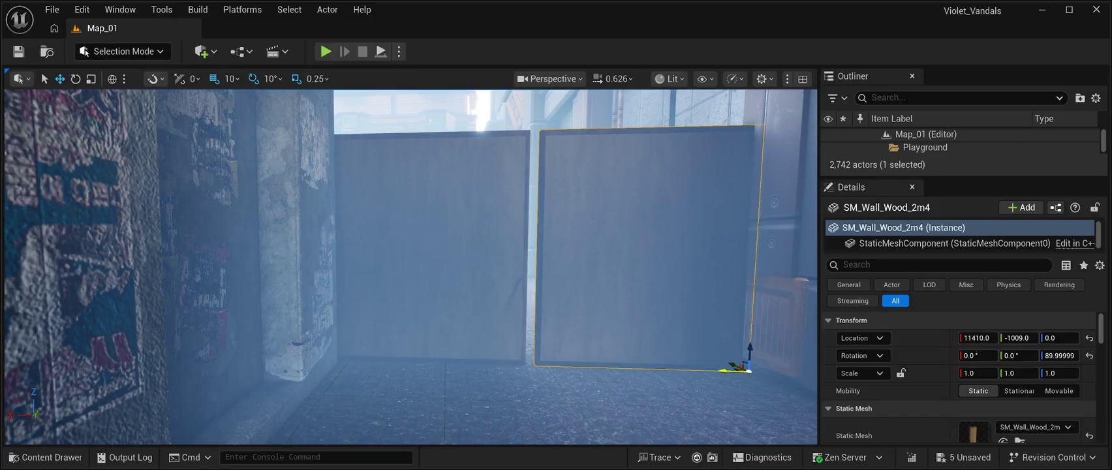
key("d")
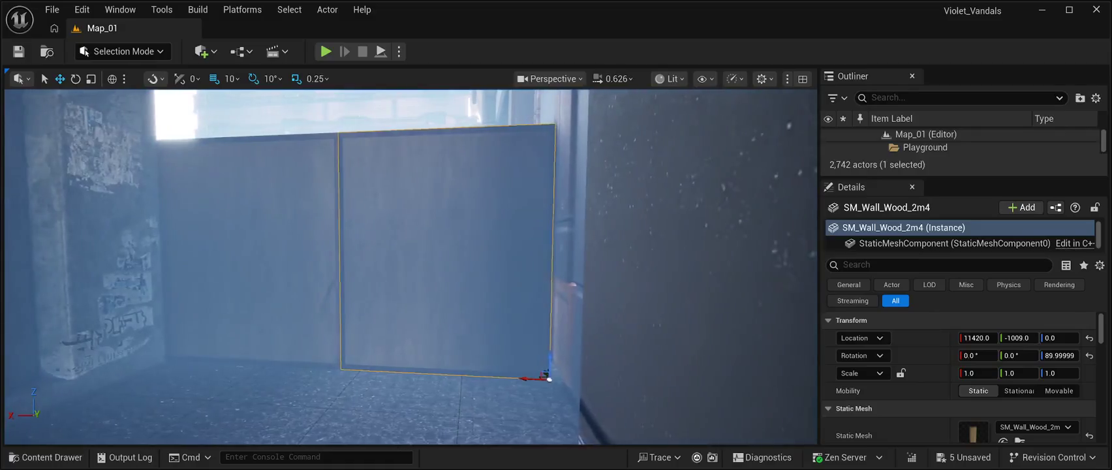
key("s")
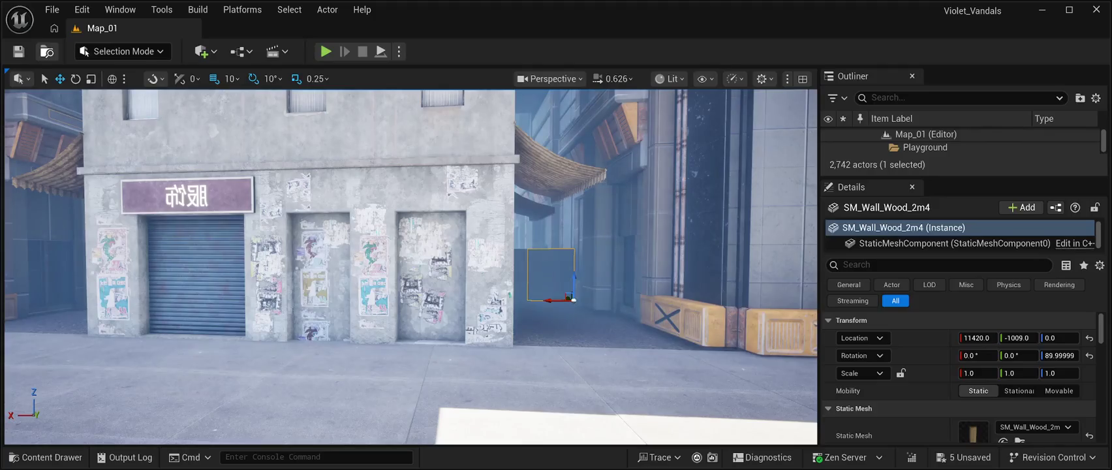
- Save all, select BP_Cyberpunk_Building_Blueprint2, and start Play In Editor with Alt+P
left_click(19, 50)
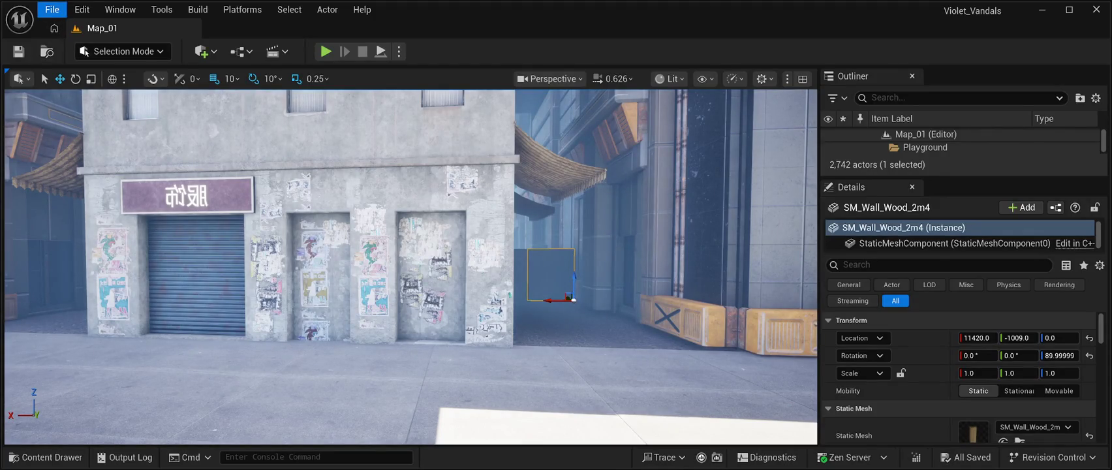
left_click_drag(500, 123, 501, 123)
left_click(235, 215)
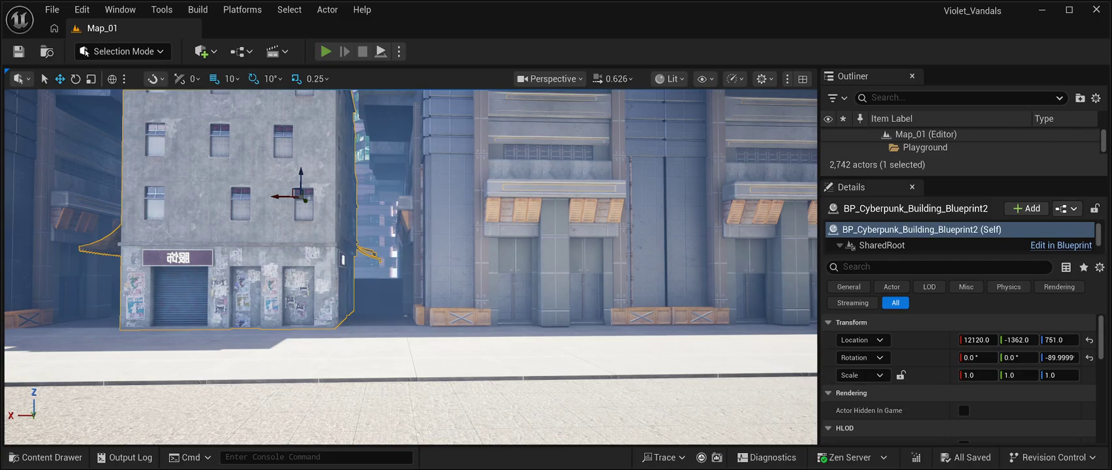
key("alt+p")
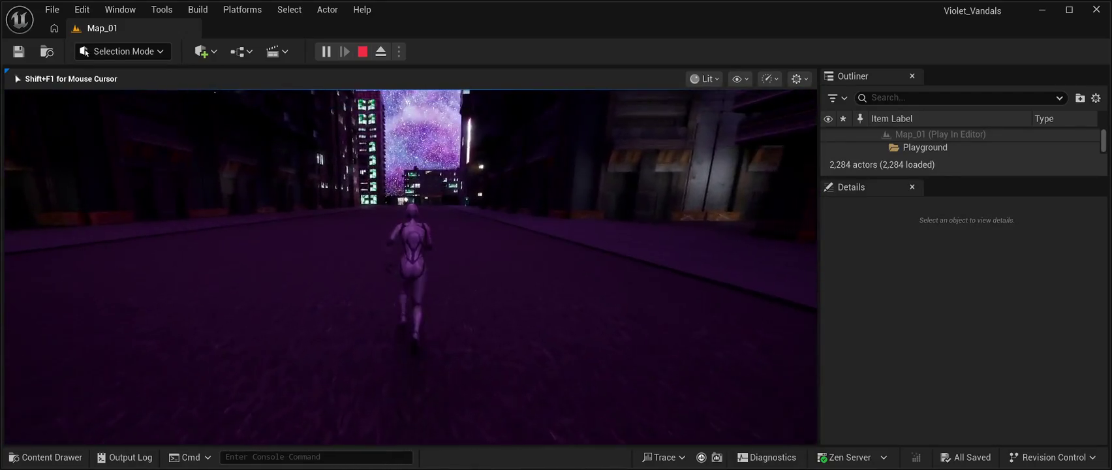
key("Escape")
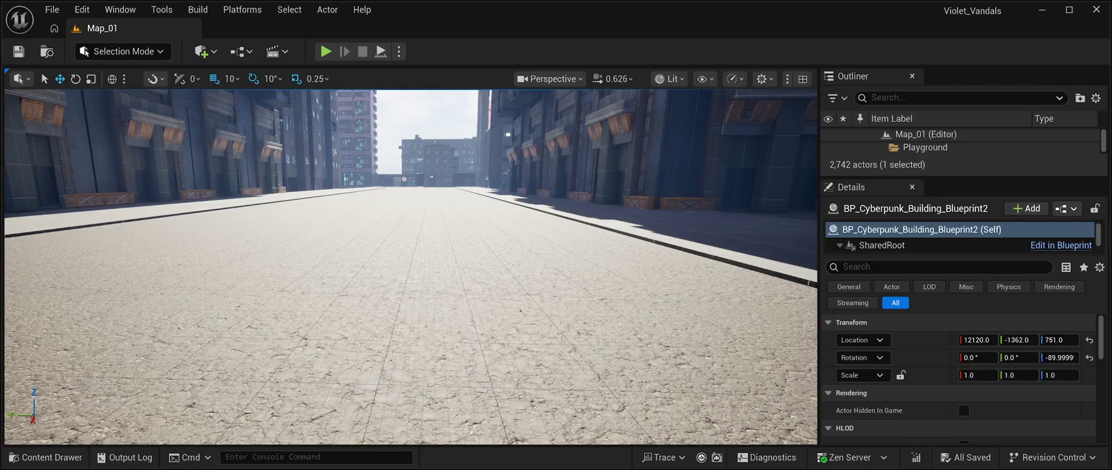
left_click(46, 457)
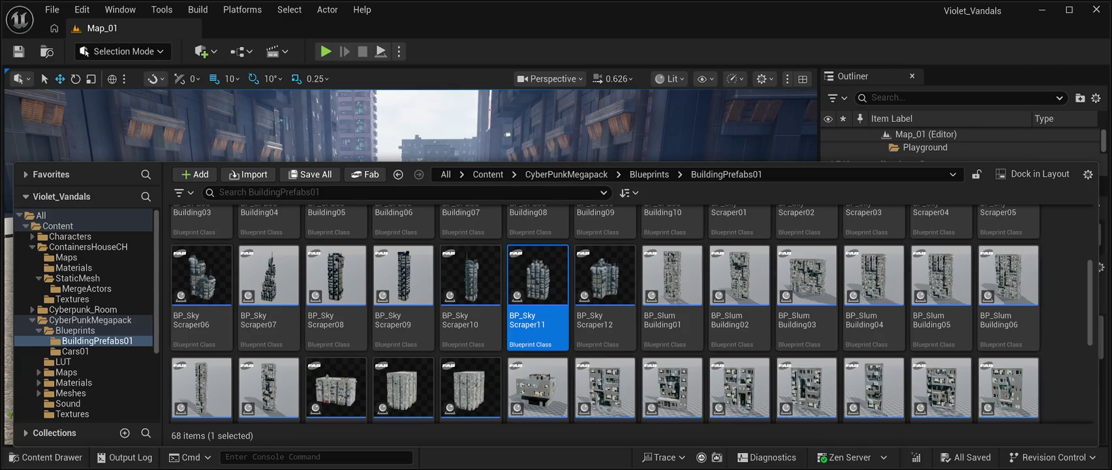
key("ctrl+space")
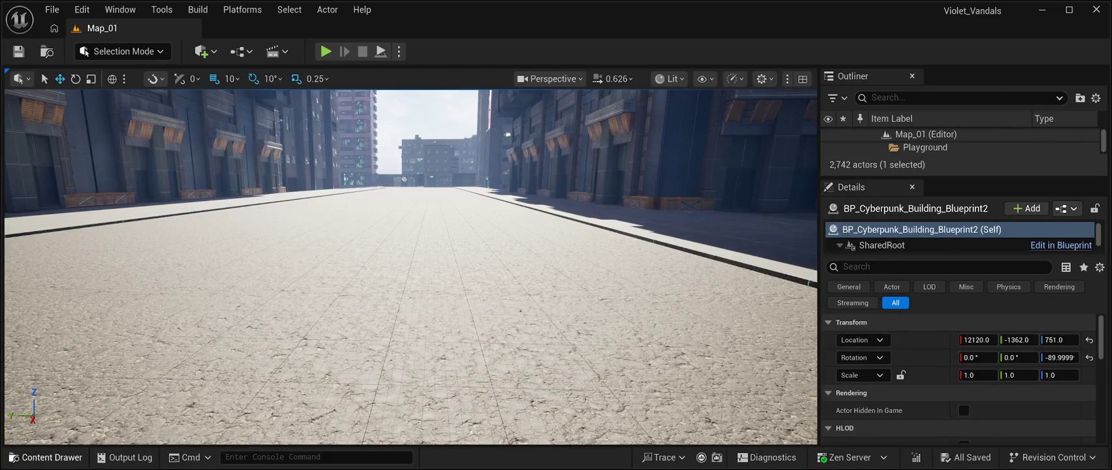
left_click(45, 457)
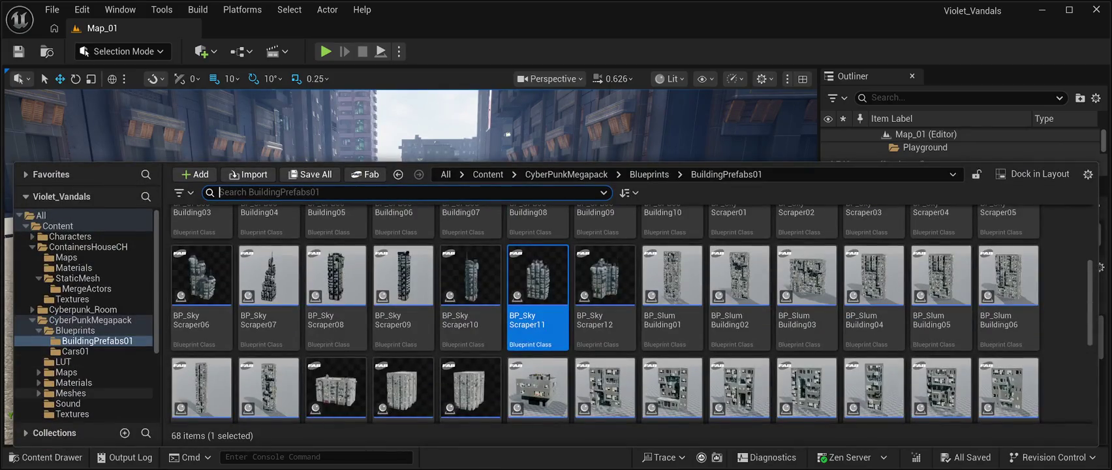
- Browse TheLightHouseOfNoReturn > Levels > Lighting_Variations and open the L_Night level
scroll(86, 313, "down", 4)
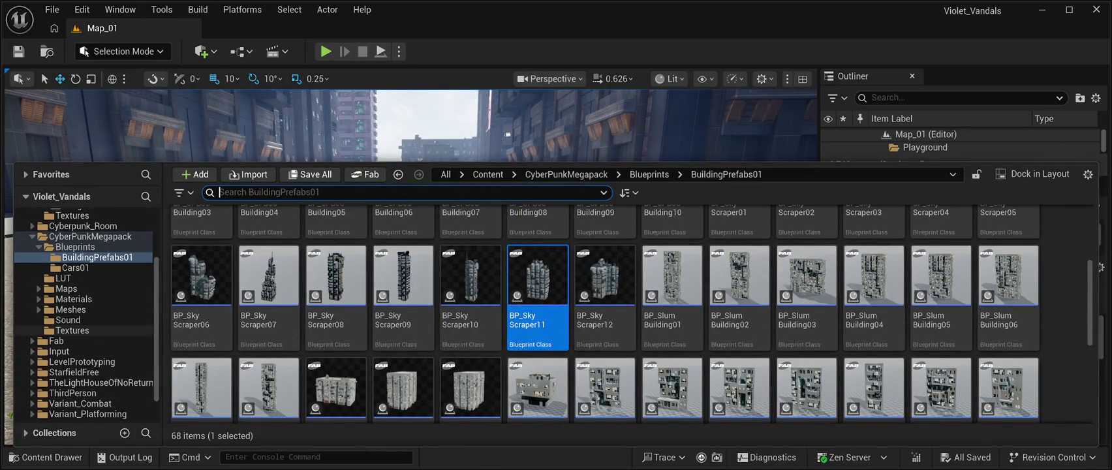
scroll(98, 372, "down", 1)
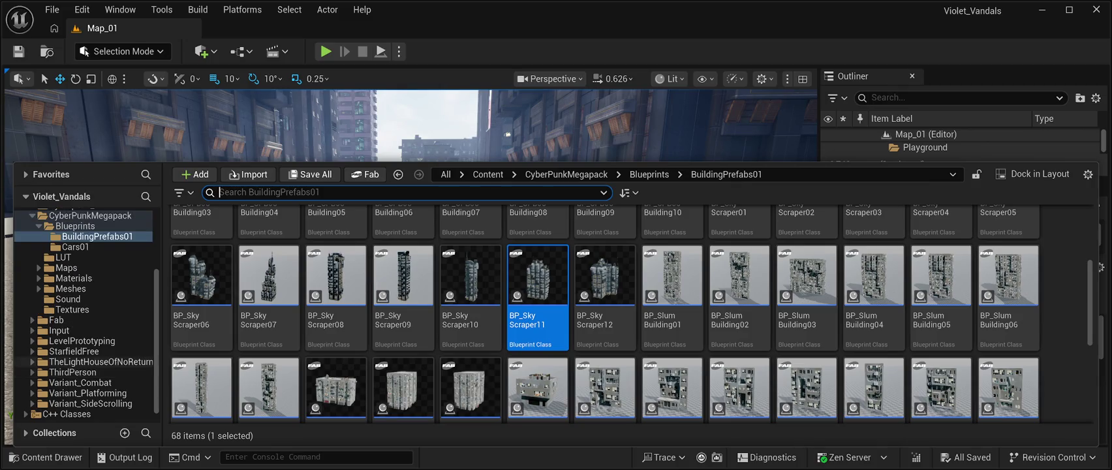
left_click(98, 362)
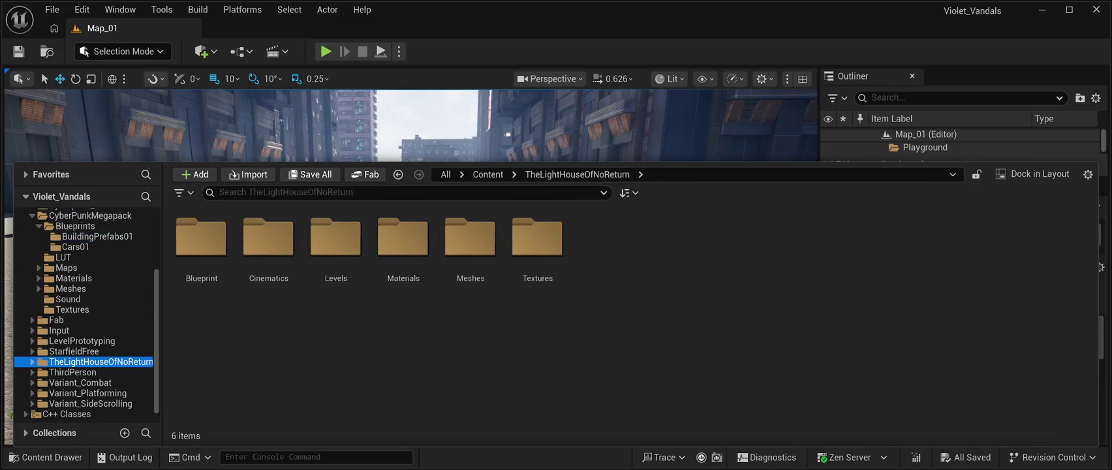
double_click(335, 245)
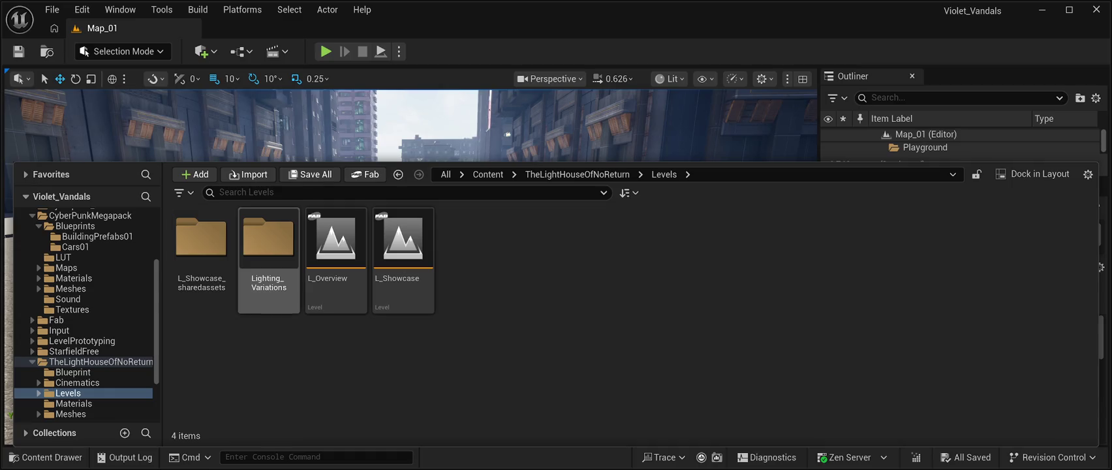
double_click(268, 248)
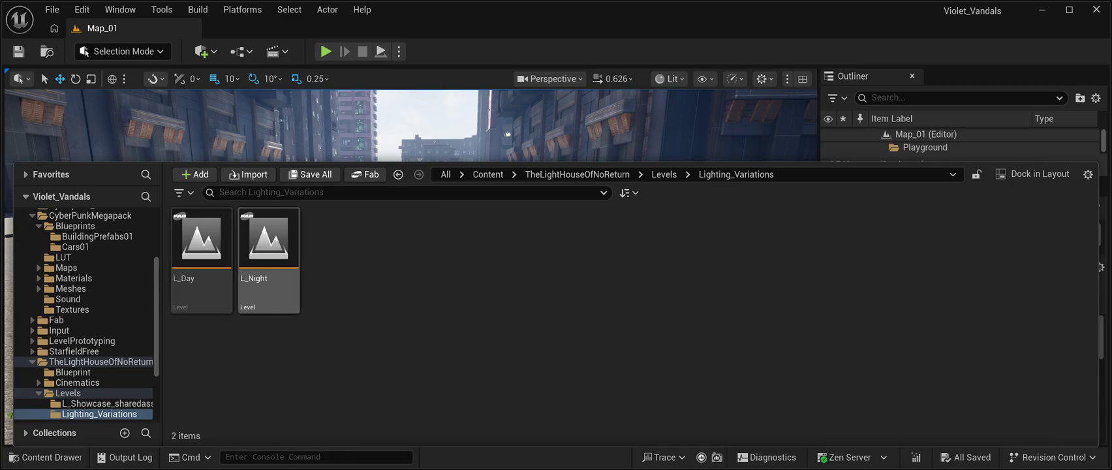
double_click(269, 244)
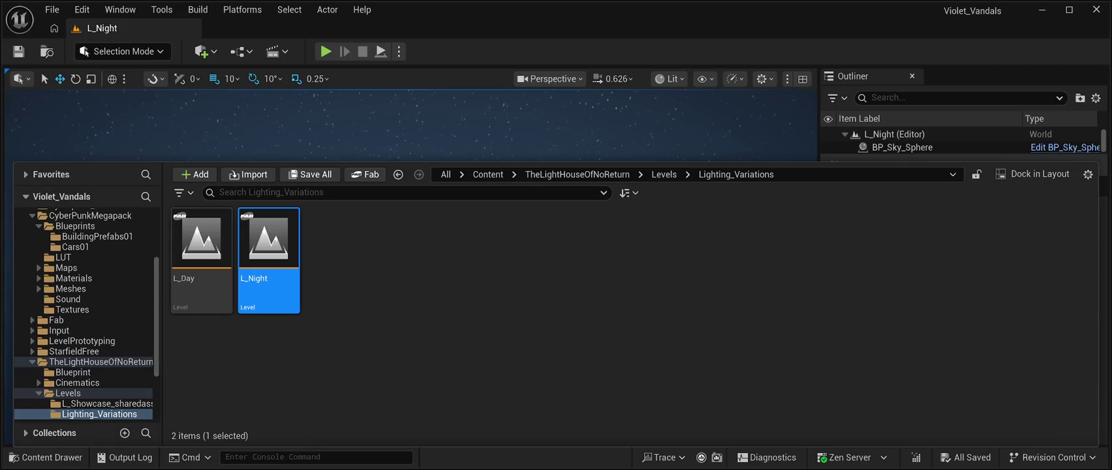
- Select BP_Sky_Sphere in the Outliner, focus the view on it and scroll through its Details
left_click(901, 147)
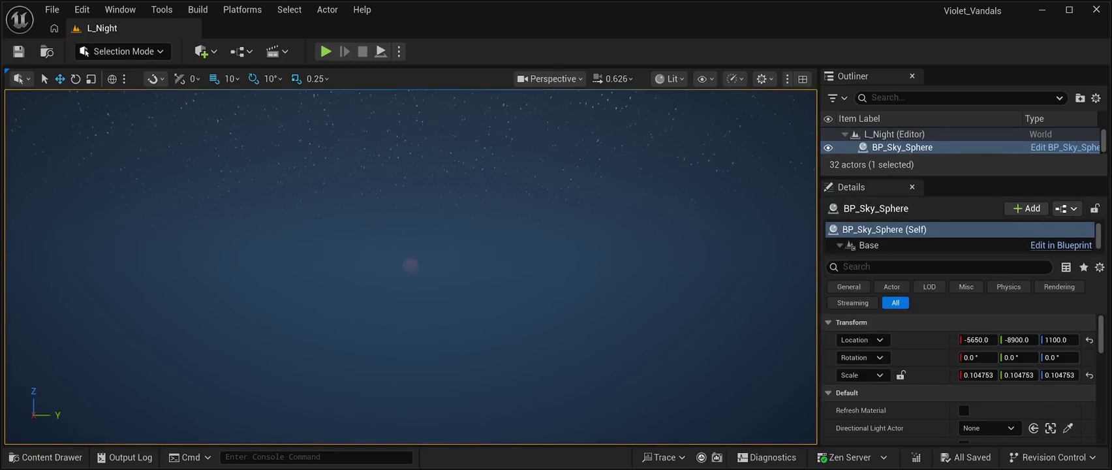
key("f")
scroll(959, 236, "down", 1)
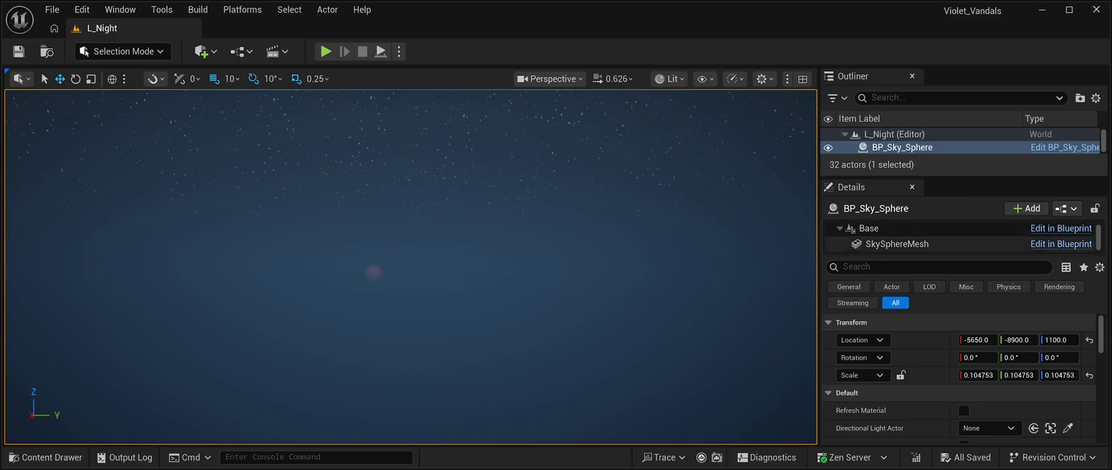
- Open the L_Day level and tilt the view up to its cloudy sky and back to the horizon
left_click(52, 457)
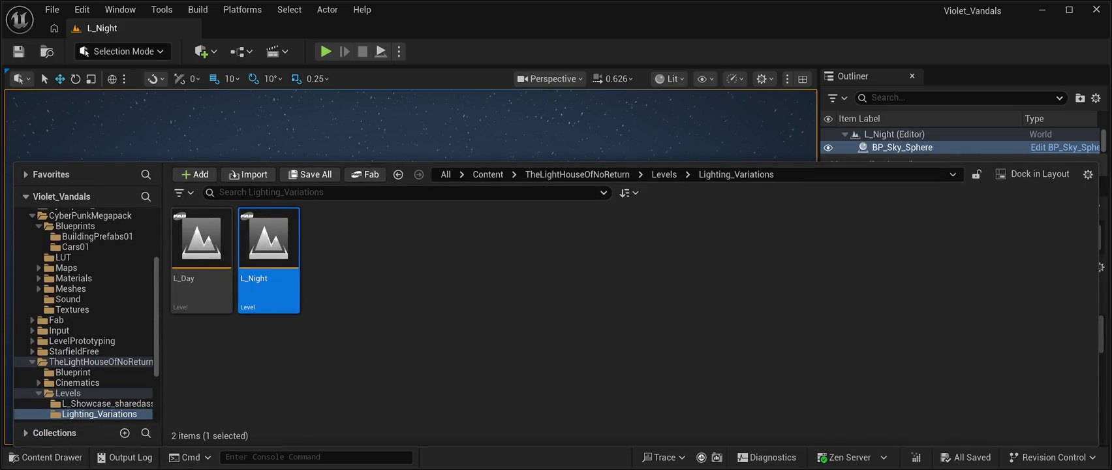
double_click(201, 248)
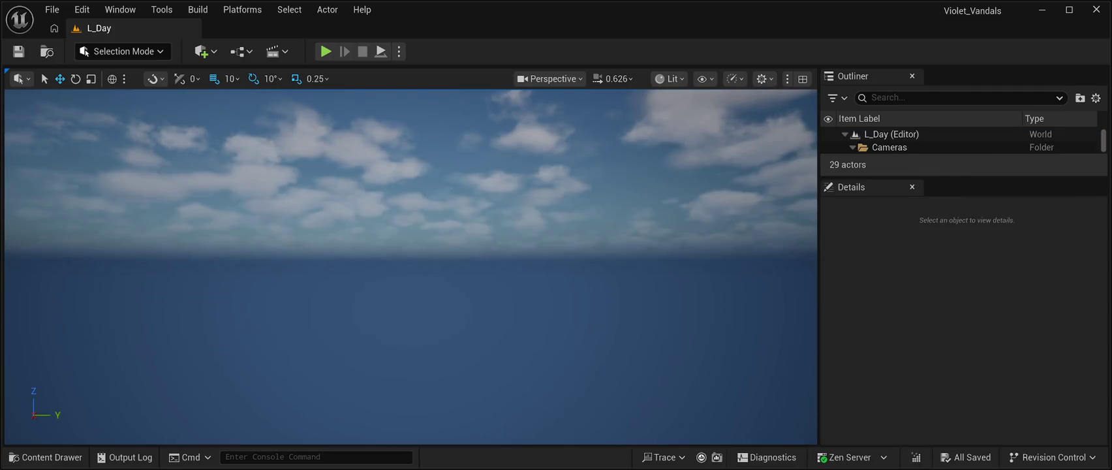
left_click_drag(411, 294, 411, 208)
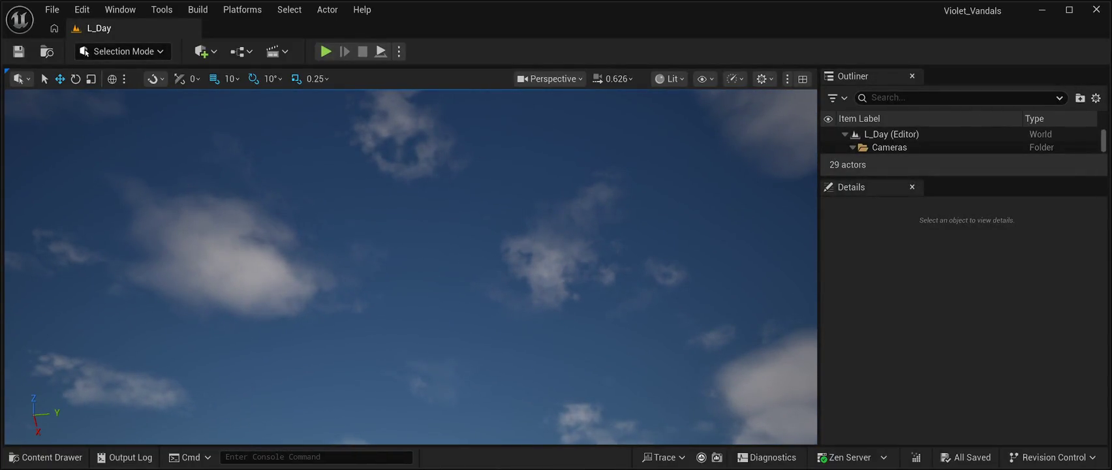
mouse_move(411, 208)
left_mouse_down()
mouse_move(412, 313)
mouse_move(346, 313)
mouse_move(398, 312)
mouse_move(365, 248)
mouse_move(365, 287)
mouse_move(319, 261)
mouse_move(411, 253)
left_mouse_up()
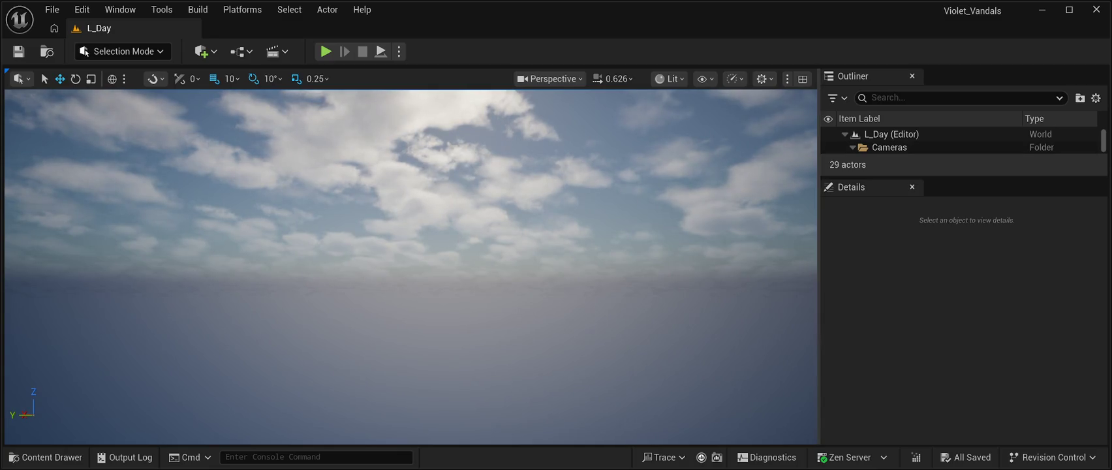
- Scroll through the L_Day level, then reopen the L_Night level from the Content Drawer
scroll(959, 144, "down", 1)
scroll(959, 142, "up", 1)
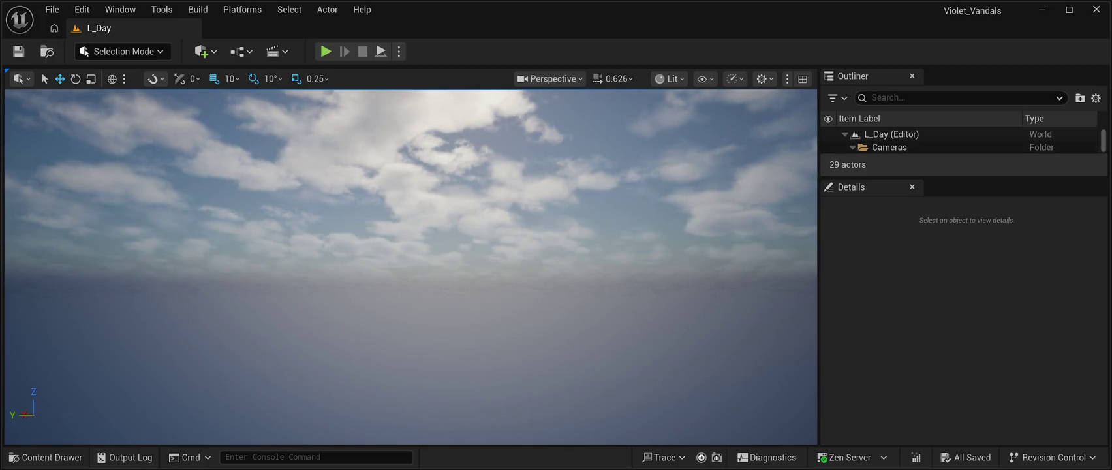
left_click(45, 456)
double_click(268, 242)
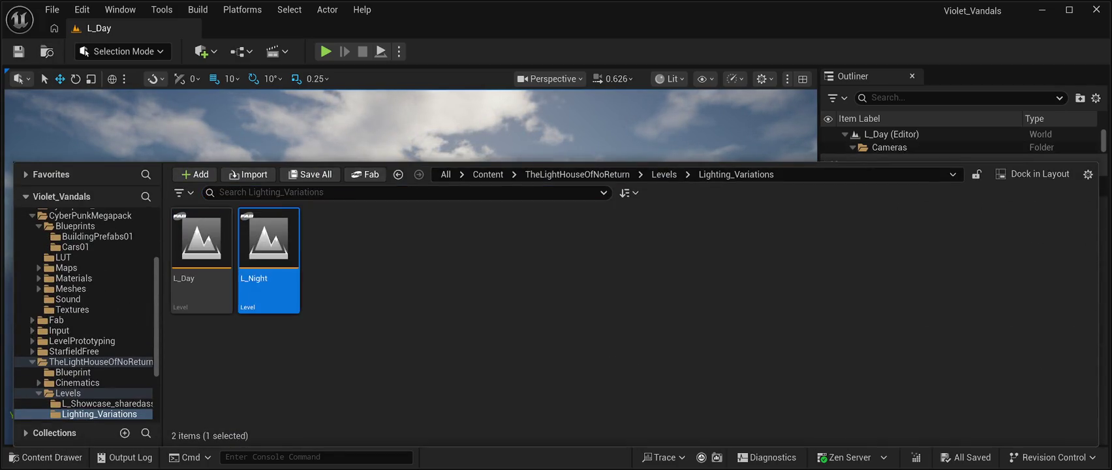
- Focus on BP_Sky_Sphere, fly around the night scene past a light sprite, and enlarge the Outliner actor list
left_click(372, 268)
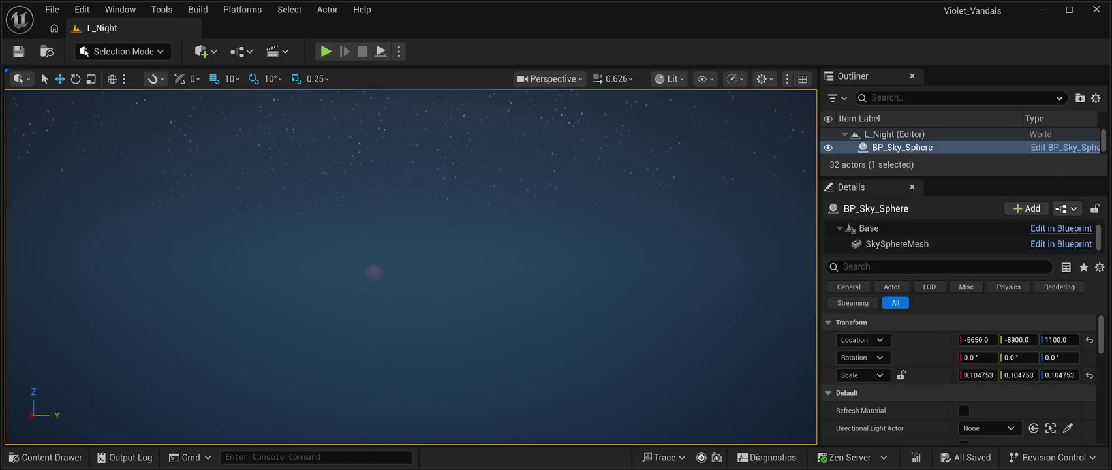
key("f")
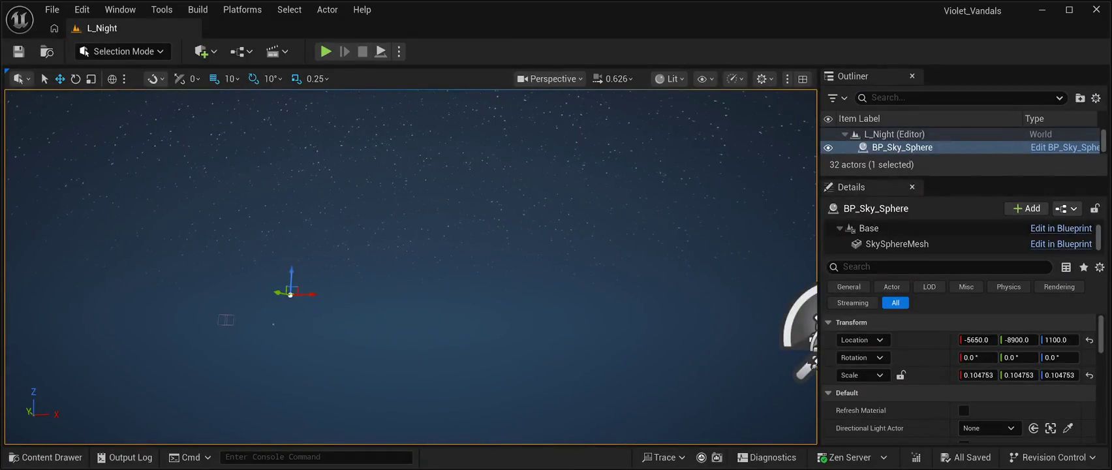
mouse_move(627, 234)
left_mouse_down()
mouse_move(703, 232)
mouse_move(607, 232)
left_mouse_up()
key("w")
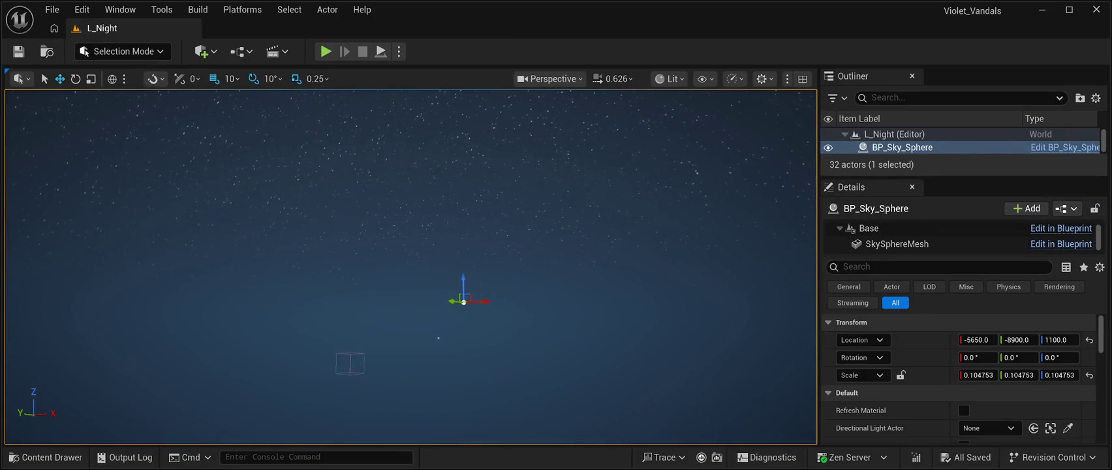
key("w")
mouse_move(400, 314)
left_mouse_down()
mouse_move(385, 255)
mouse_move(434, 276)
left_mouse_up()
key("w")
key("d")
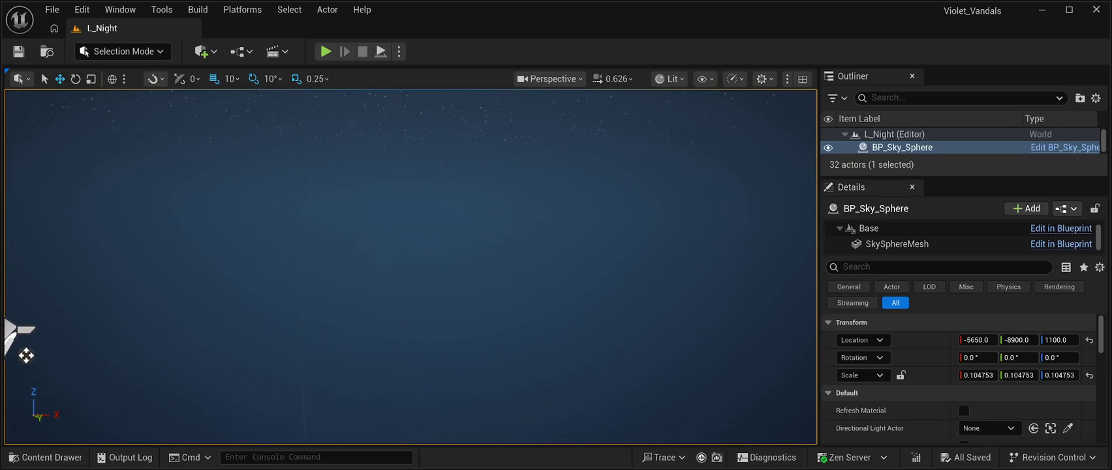
left_click_drag(964, 178, 965, 398)
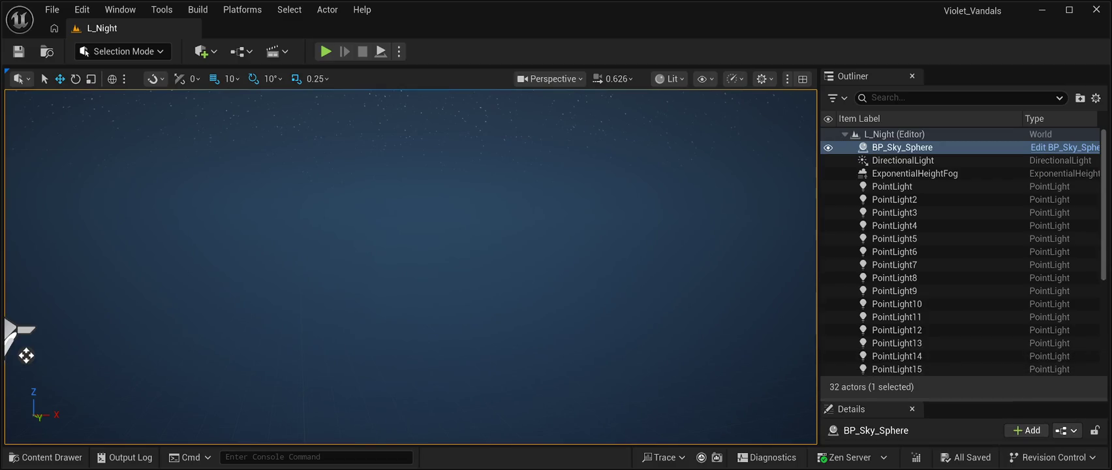
- Select the DirectionalLight and rotate the view back to the stars and moon
left_click(902, 160)
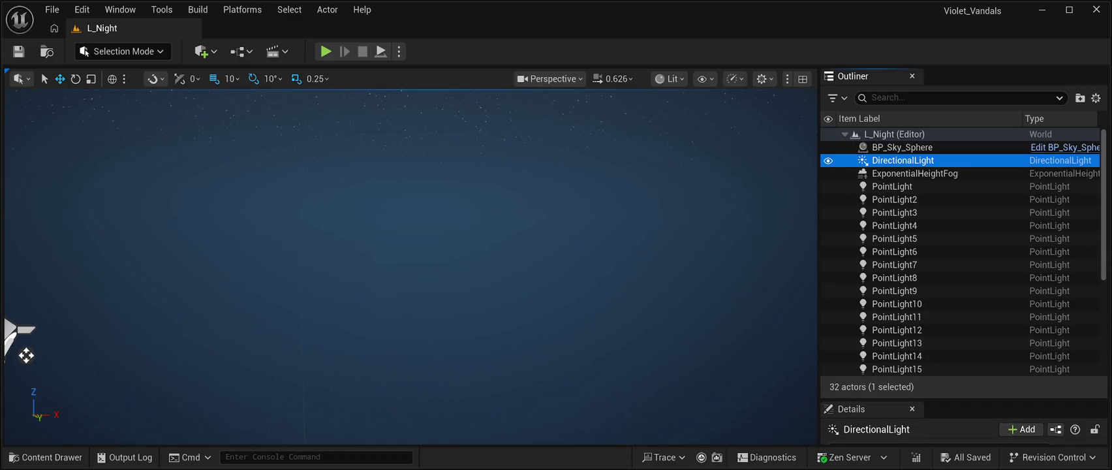
scroll(914, 278, "down", 5)
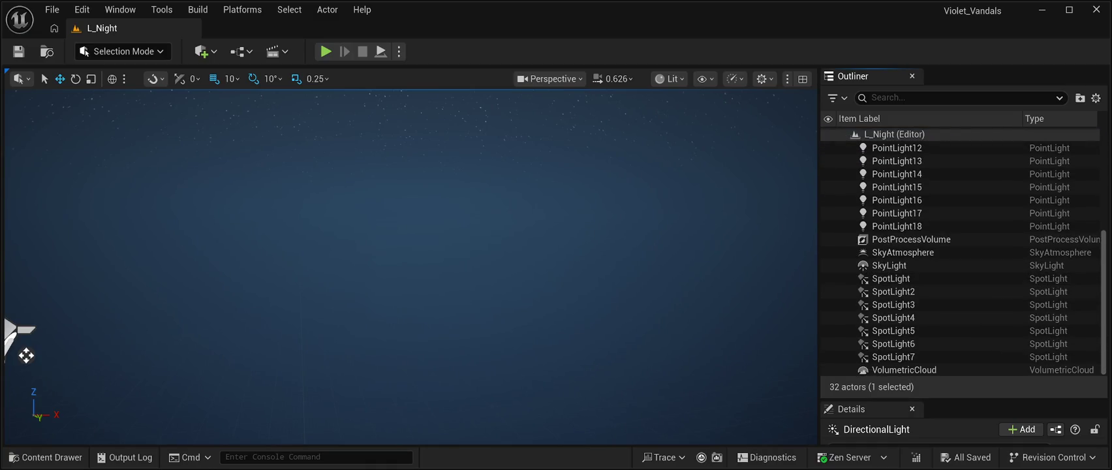
mouse_move(411, 261)
left_mouse_down()
mouse_move(294, 261)
mouse_move(326, 274)
mouse_move(303, 274)
mouse_move(293, 248)
mouse_move(294, 271)
mouse_move(313, 271)
mouse_move(271, 262)
mouse_move(306, 259)
mouse_move(281, 261)
mouse_move(297, 261)
left_mouse_up()
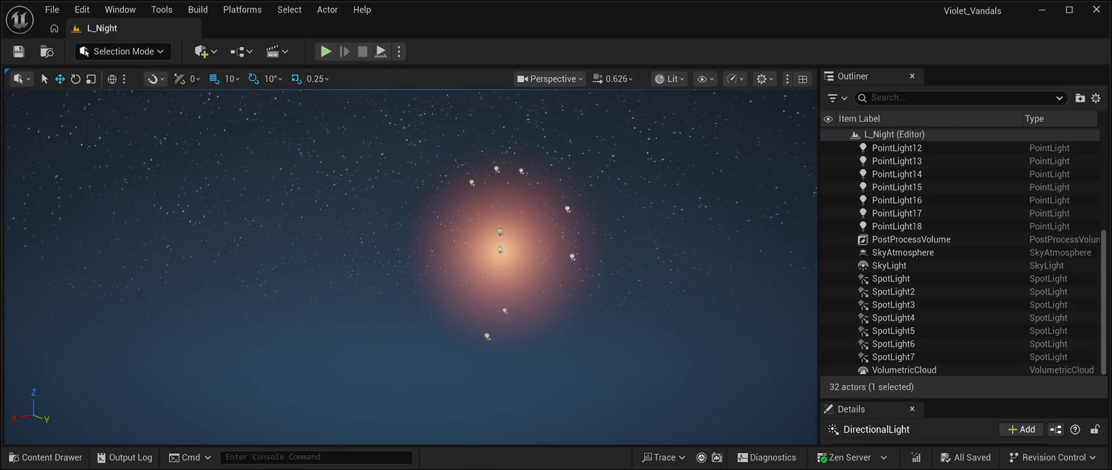
- Briefly play L_Night in the editor with Alt+P, stop it, and shift the view sideways
key("alt+p")
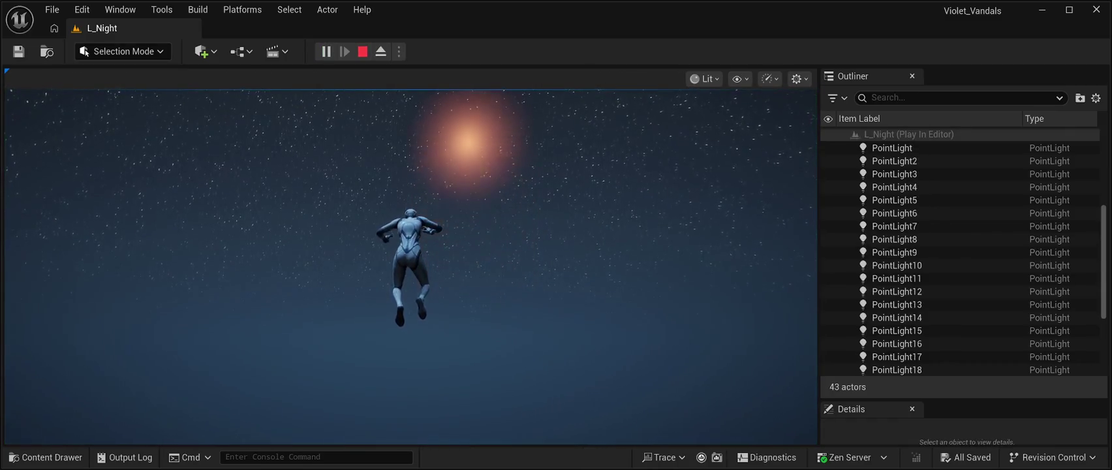
key("Escape")
key("Left")
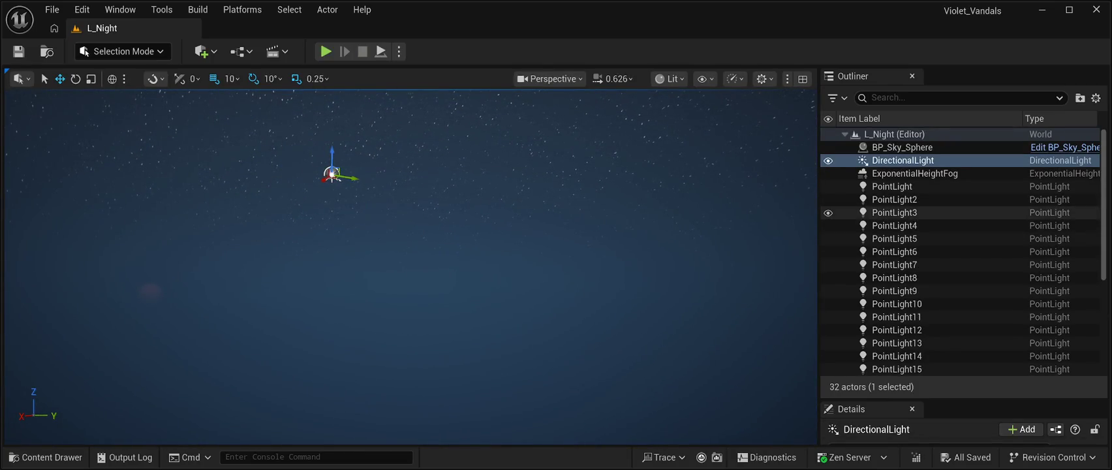
- Scroll up and down through the L_Night actor list in the Outliner
scroll(959, 246, "down", 5)
scroll(959, 252, "down", 1)
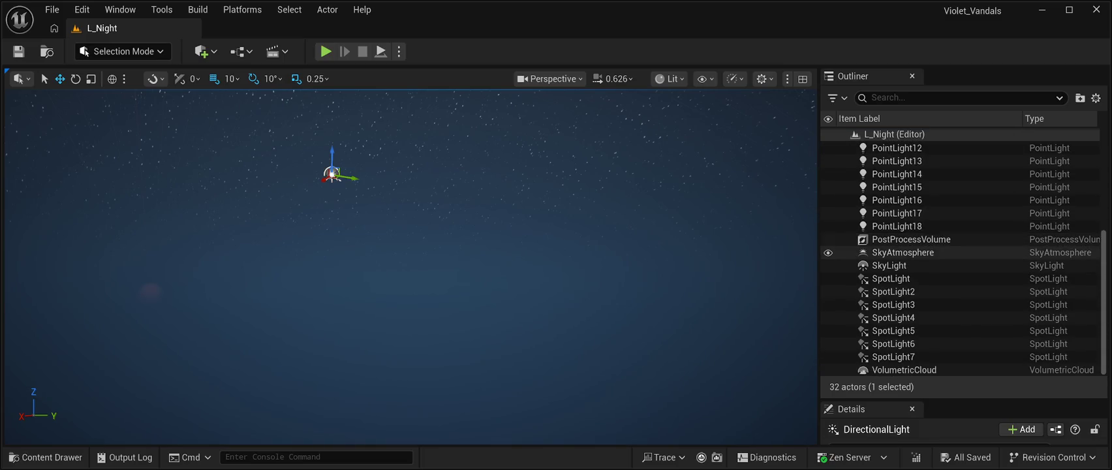
scroll(959, 355, "up", 6)
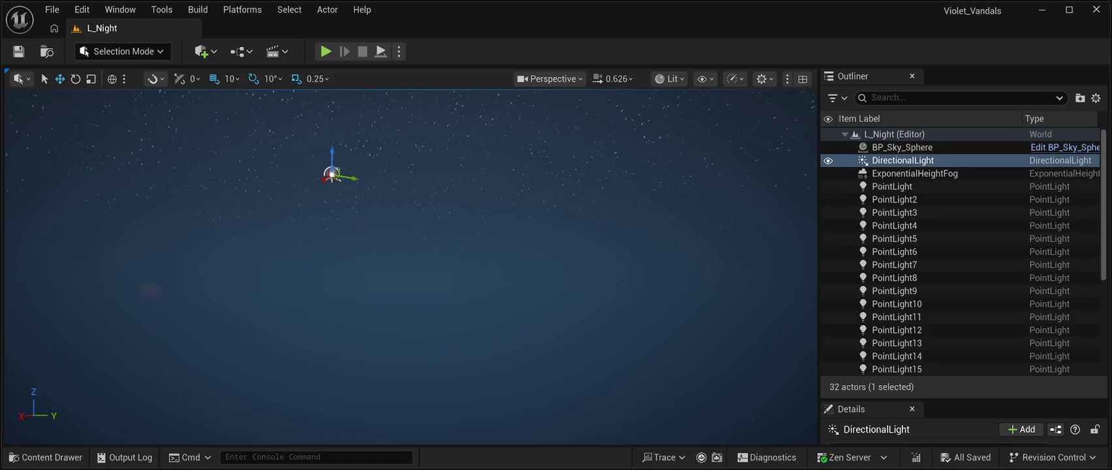
scroll(960, 291, "down", 6)
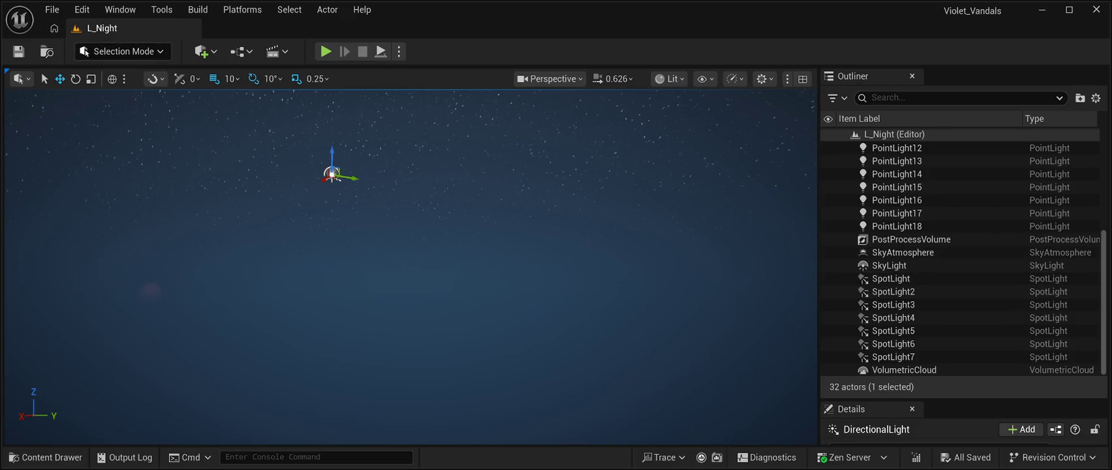
scroll(913, 285, "up", 6)
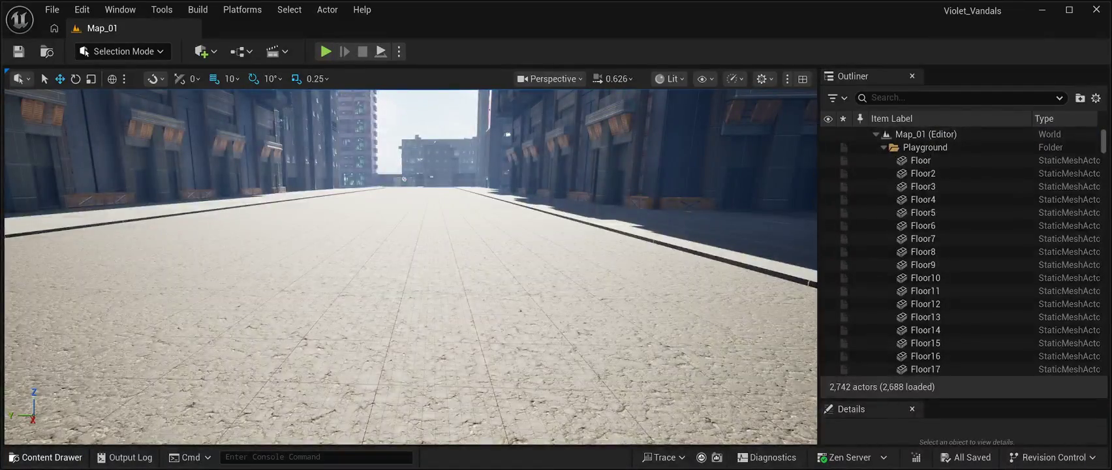
- Show the TheLightHouseOfNoReturn Blueprint folder with BP_Light_House_01 and BP_Wall_Lamp_01 in the Content Drawer
left_click(45, 457)
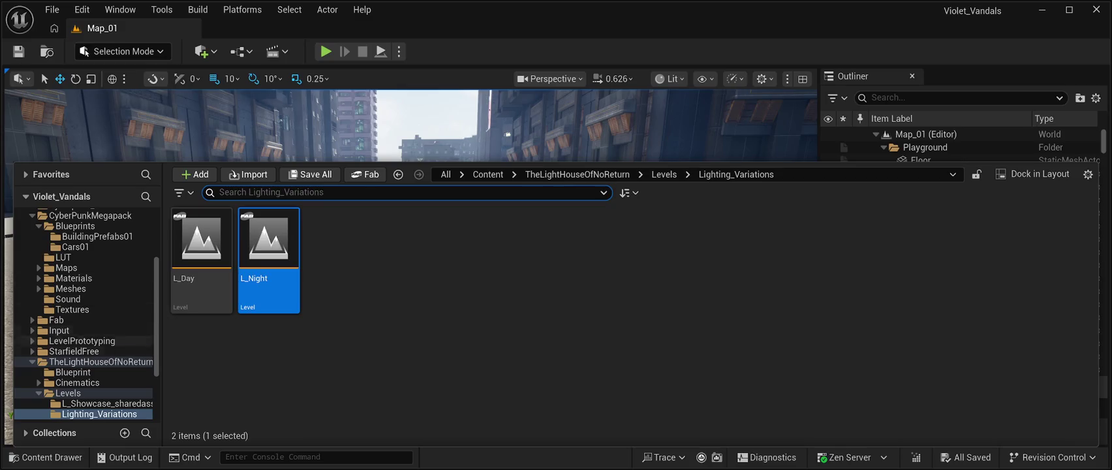
scroll(85, 313, "down", 5)
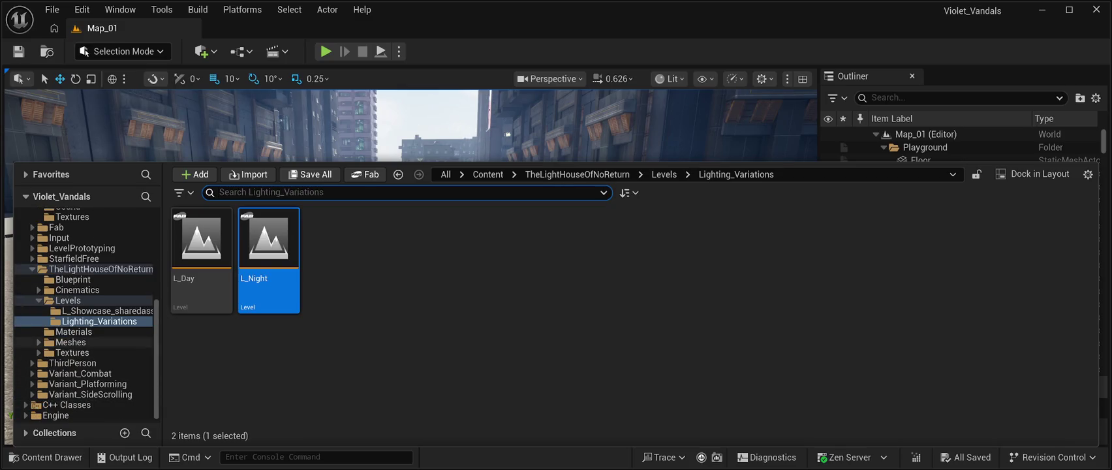
left_click(73, 279)
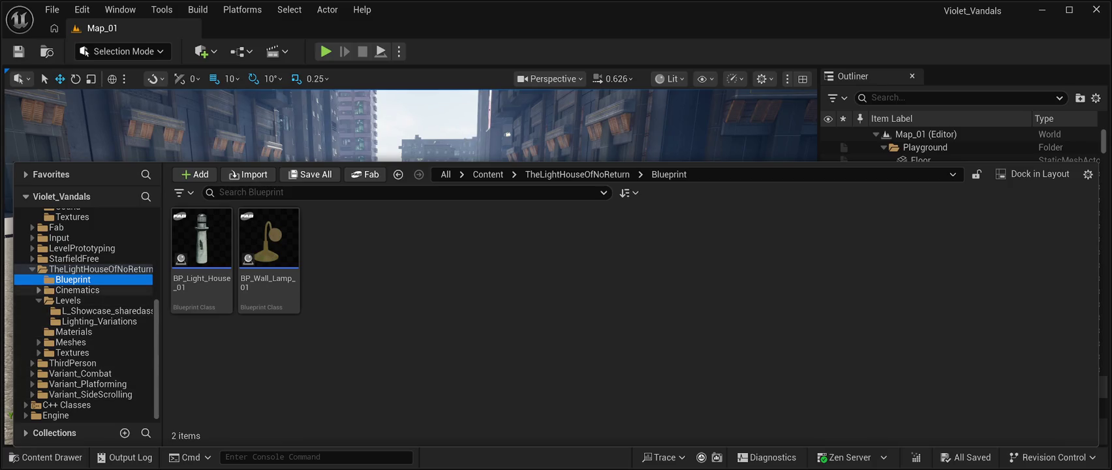
- Expand Cinematics and compare the Nightlight and Daylight cinematic sequences
left_click(39, 290)
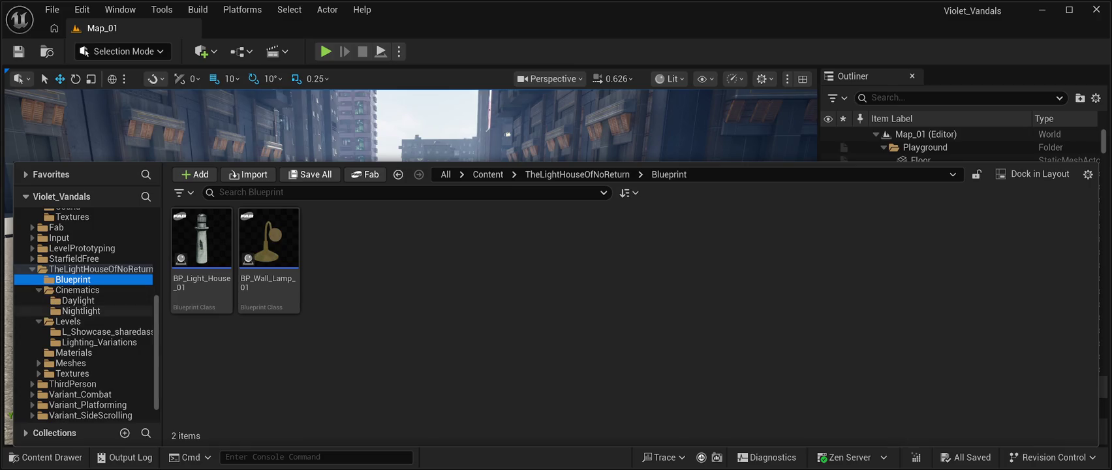
left_click(81, 311)
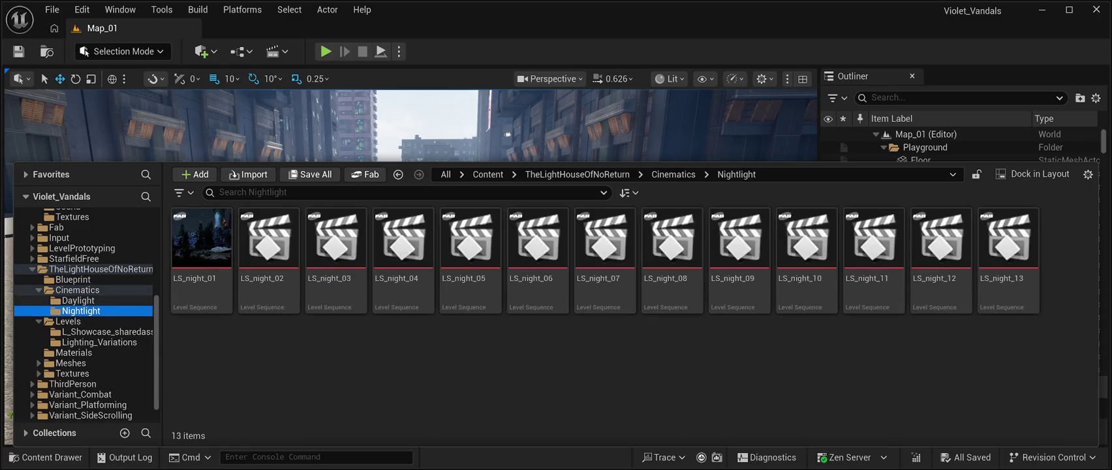
left_click(78, 300)
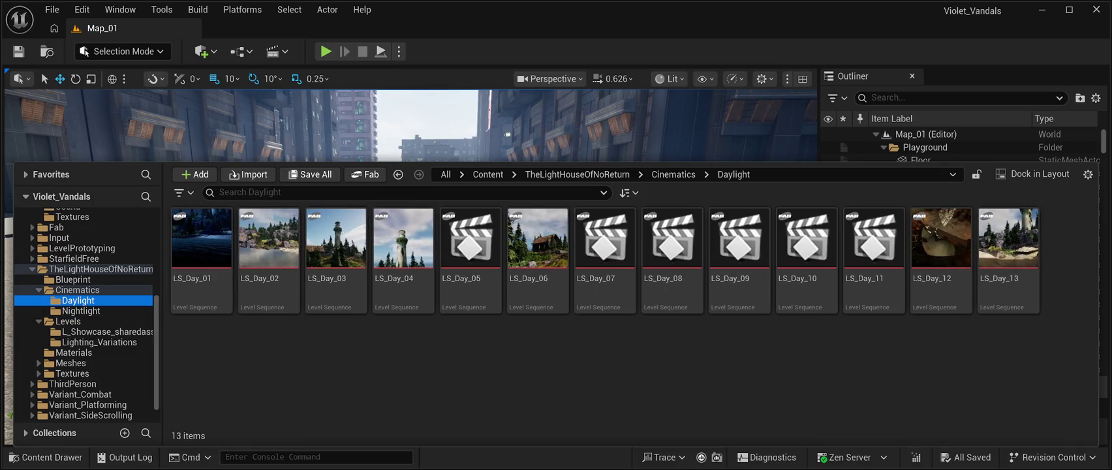
left_click(80, 311)
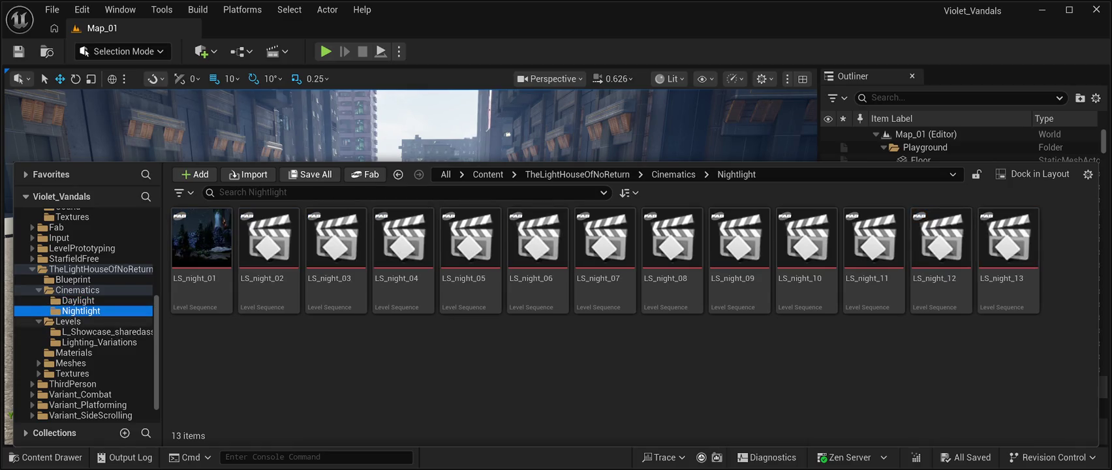
- Browse Lighting_Variations, then show the L_Showcase_sharedassets landscape layers Layer_01 to Layer_05
left_click(104, 331)
left_click(100, 342)
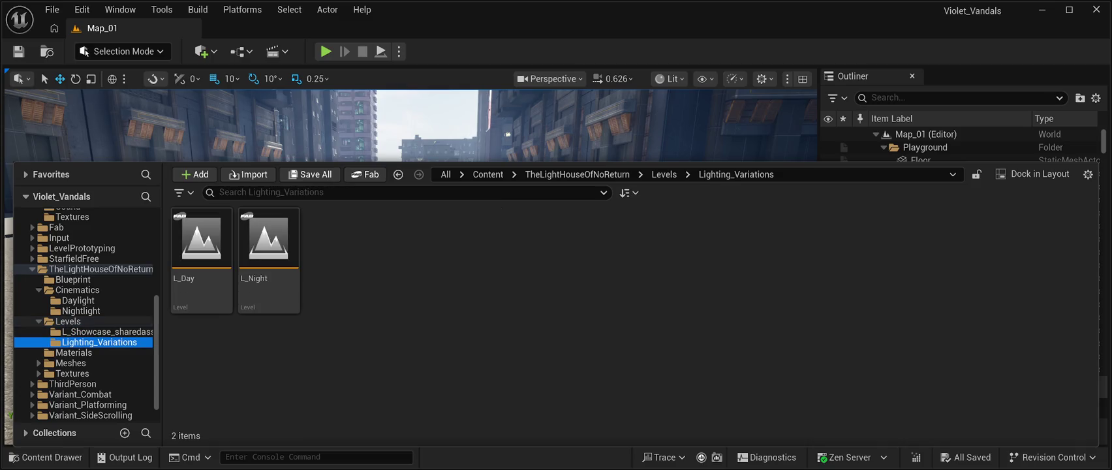
left_click(105, 331)
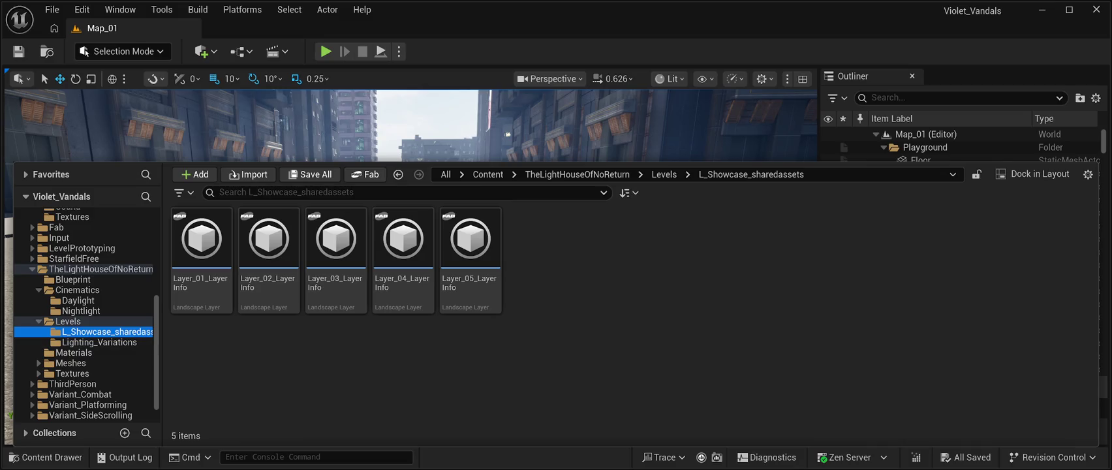
- Expand the lighthouse pack's Textures folder and browse RGB_Texture and RVT_Textures
scroll(85, 314, "down", 1)
left_click(38, 352)
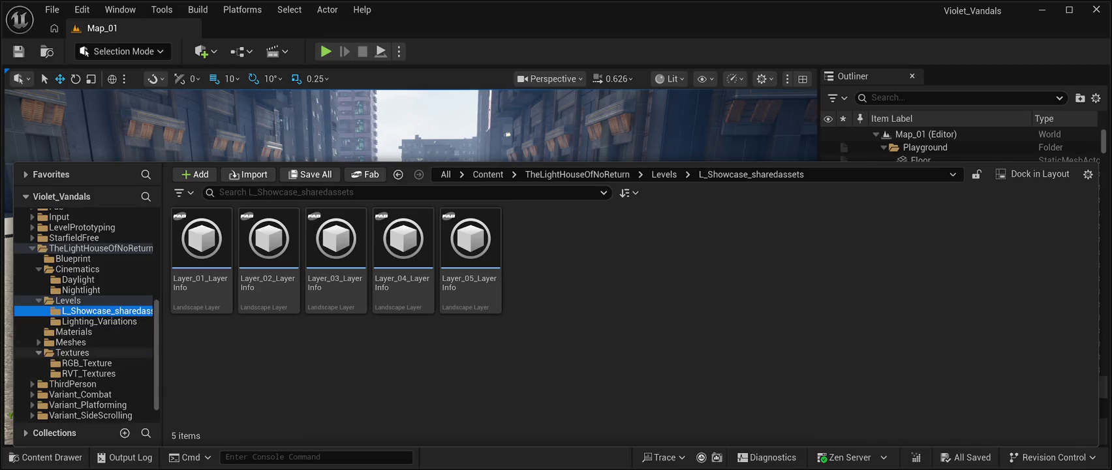
left_click(87, 363)
left_click(89, 374)
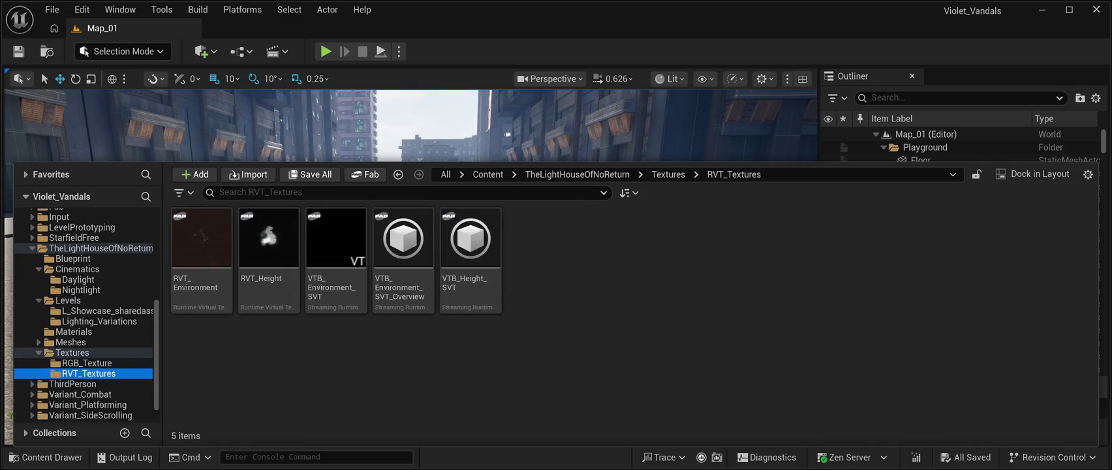
left_click(87, 363)
- Show all Textures assets, then the Meshes folder with its 45 static meshes
left_click(72, 353)
left_click(70, 341)
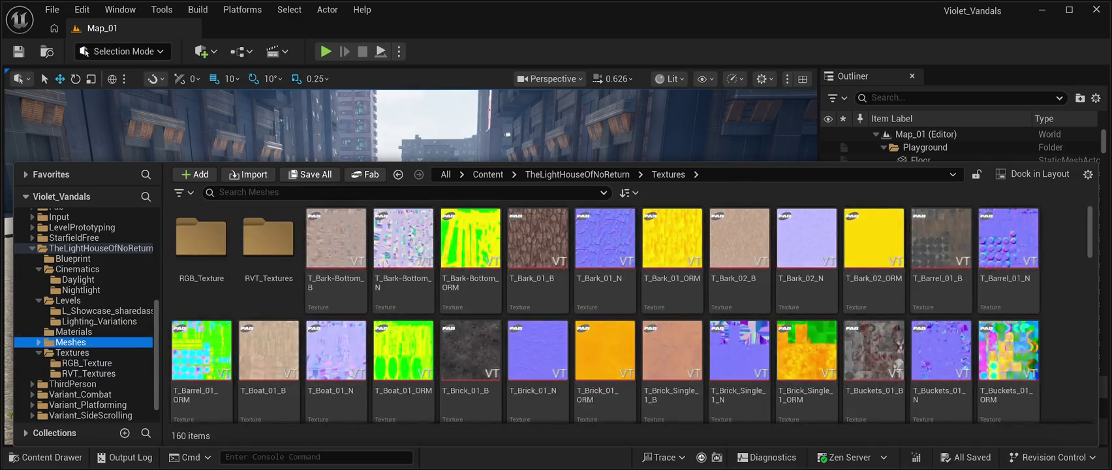
scroll(85, 313, "down", 1)
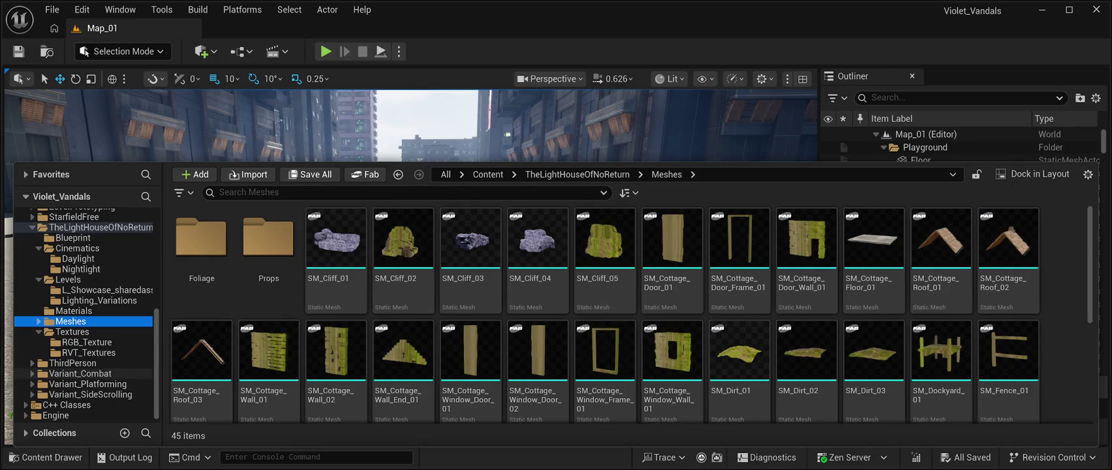
- Revisit the lighthouse pack's Blueprint folder and the Nightlight cinematic sequences
scroll(85, 320, "up", 2)
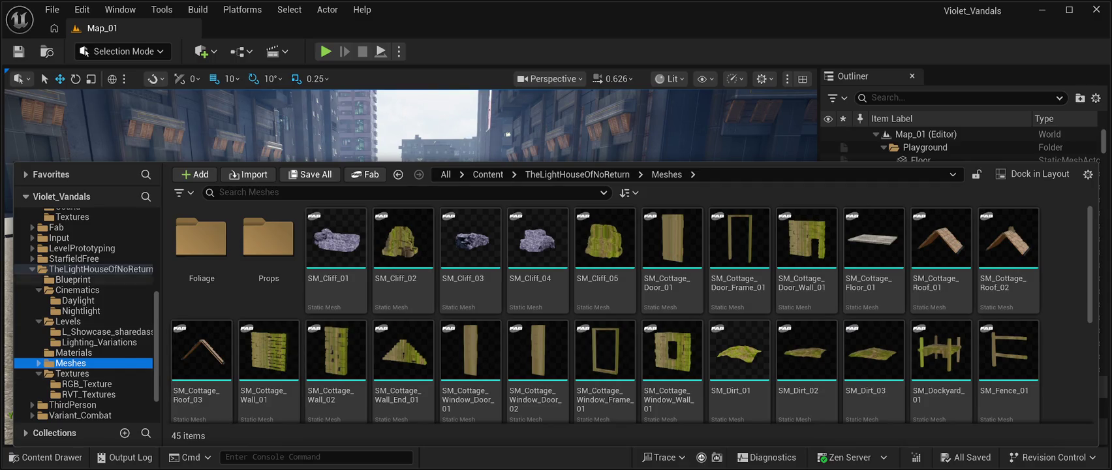
scroll(98, 269, "up", 2)
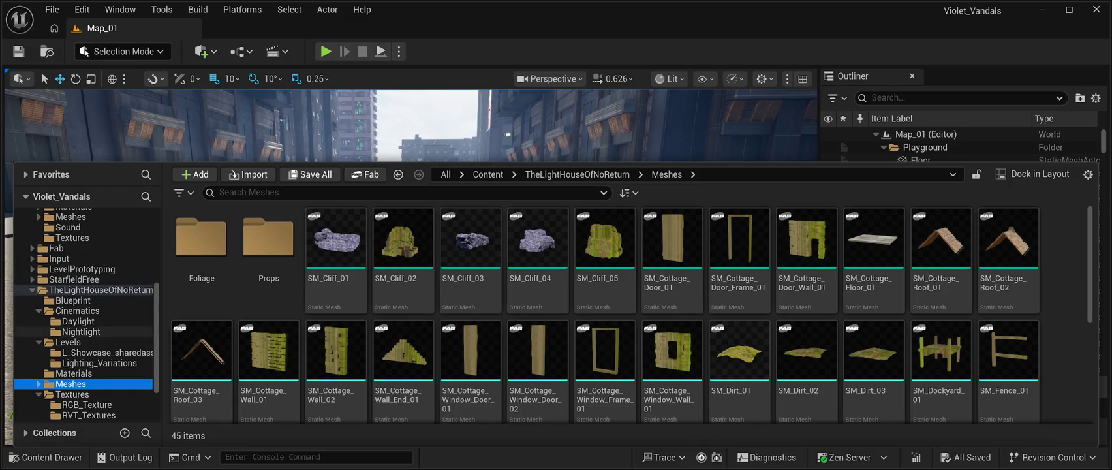
left_click(73, 300)
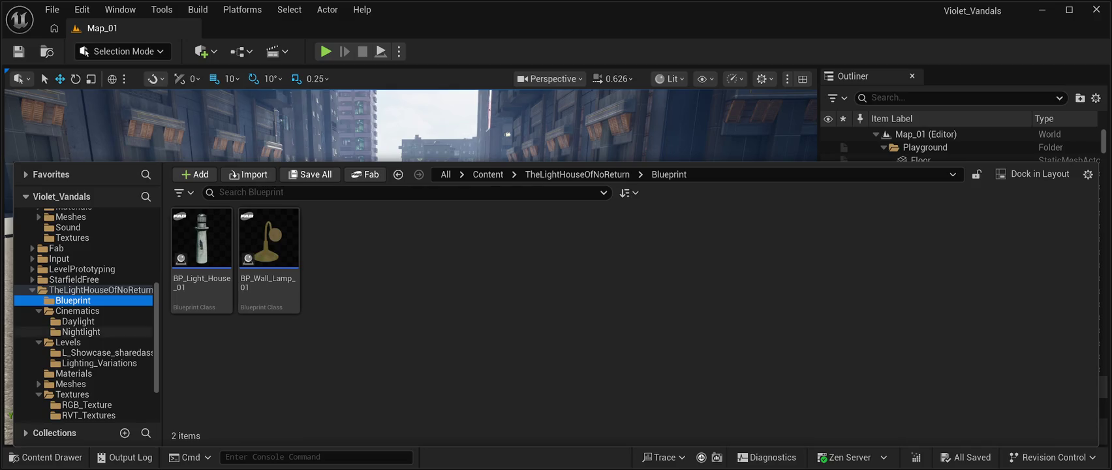
left_click(81, 332)
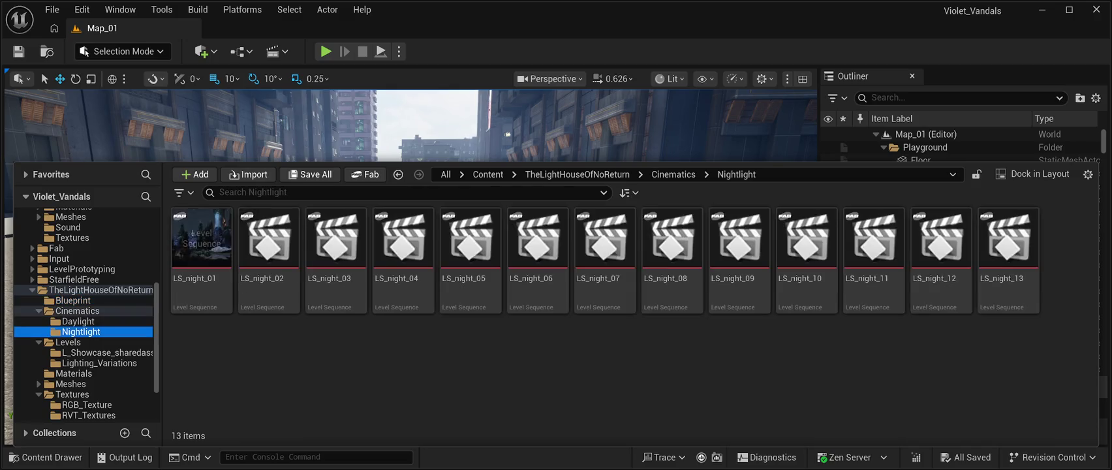
- Browse Levels and L_Showcase_sharedassets, then open L_Night from the Lighting_Variations folder
left_click(68, 342)
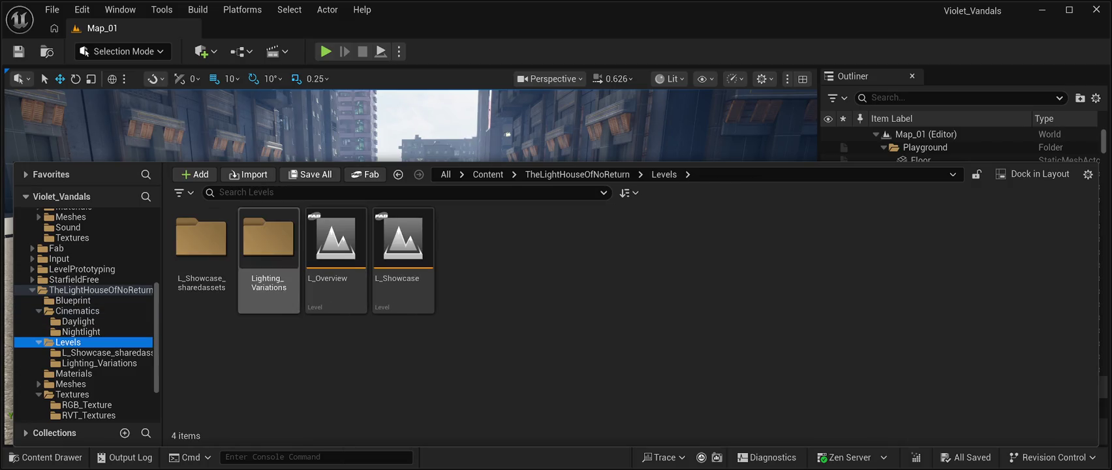
double_click(201, 248)
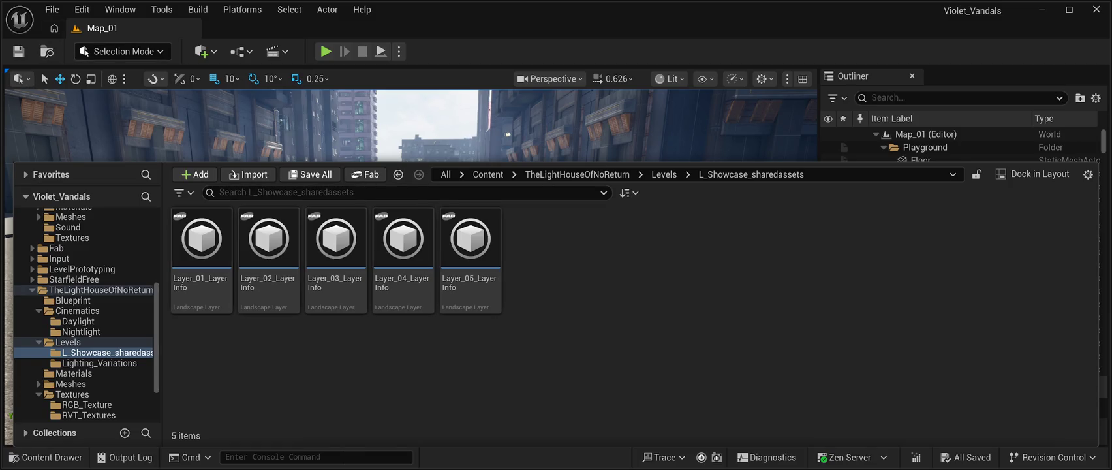
left_click(664, 175)
double_click(269, 248)
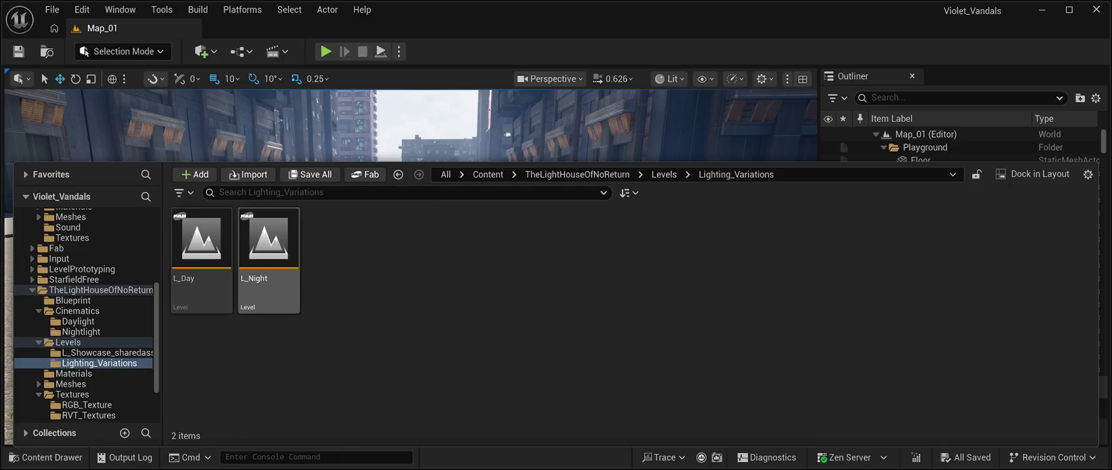
double_click(268, 248)
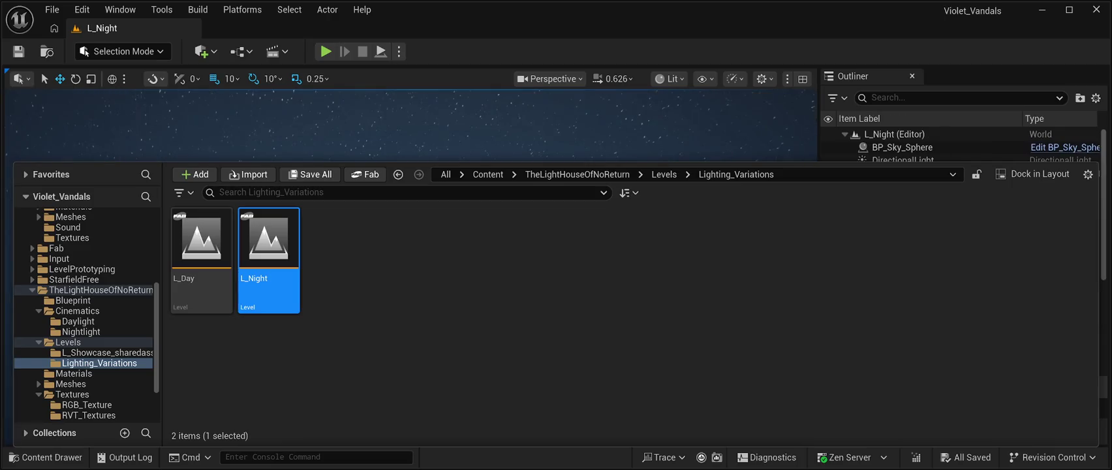
- Select BP_Sky_Sphere and browse to its asset in the engine's EngineSky folder with Ctrl+B
left_click(901, 147)
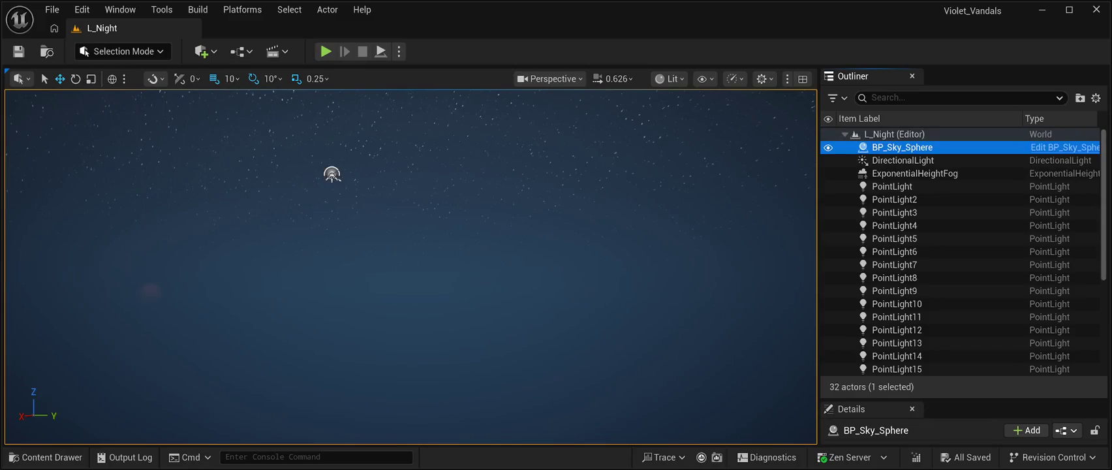
key("ctrl+b")
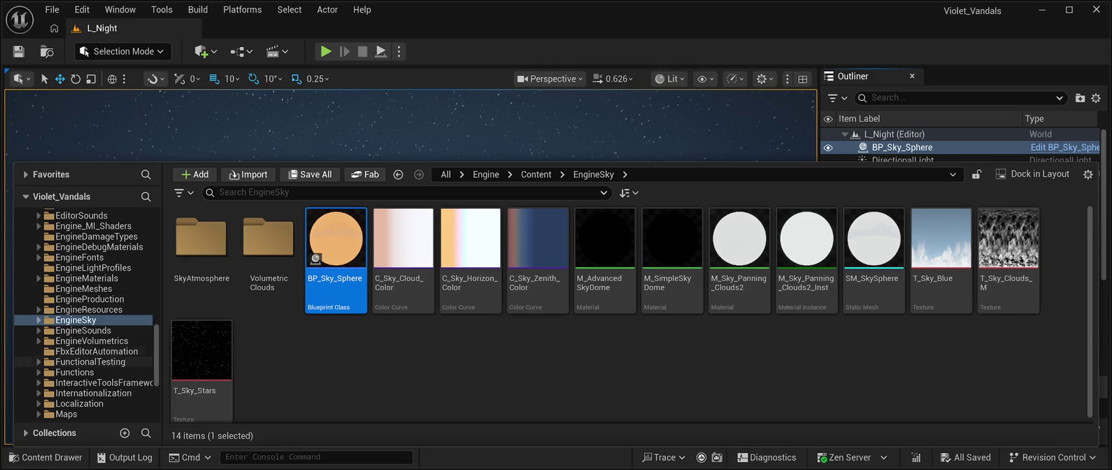
- Hide the Content Drawer, bring it back, then hide it again to view the level
scroll(85, 351, "up", 5)
scroll(85, 351, "up", 3)
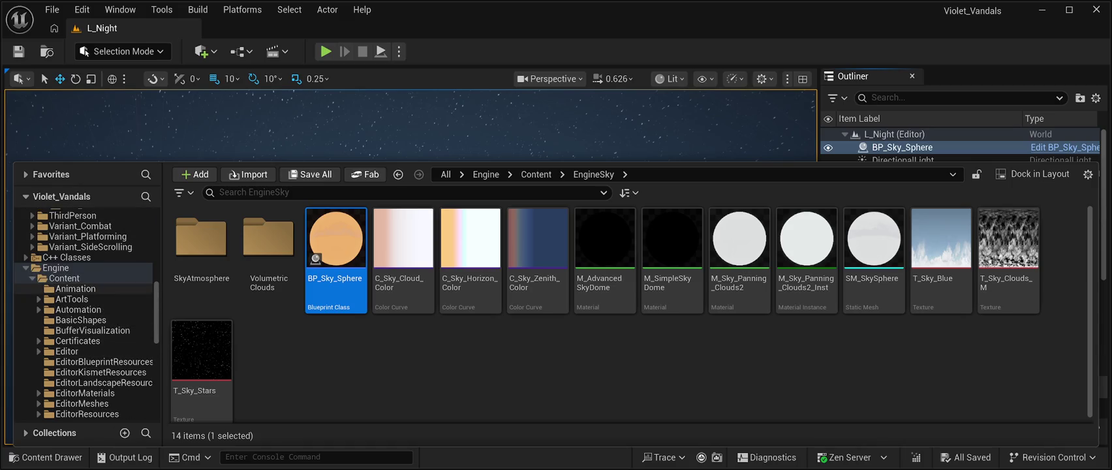
scroll(85, 289, "down", 8)
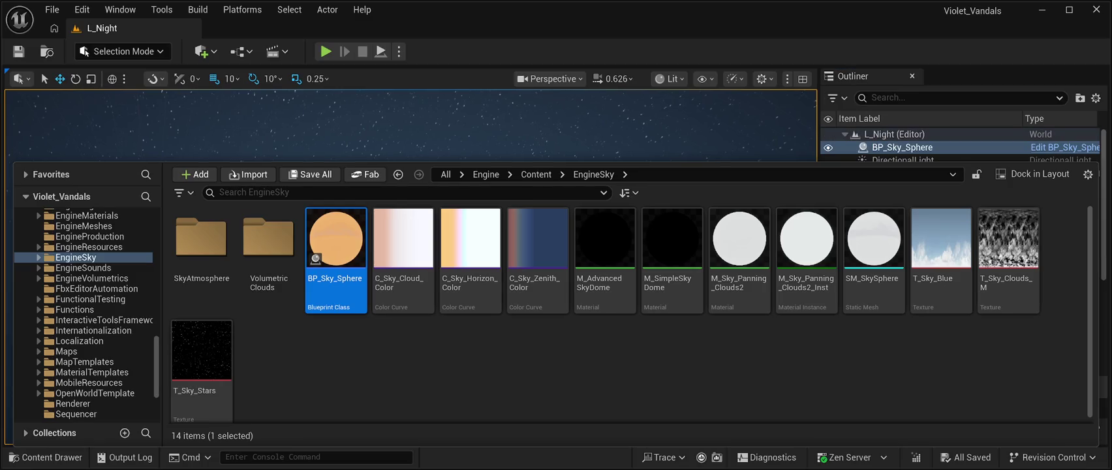
key("ctrl+space")
left_click(46, 457)
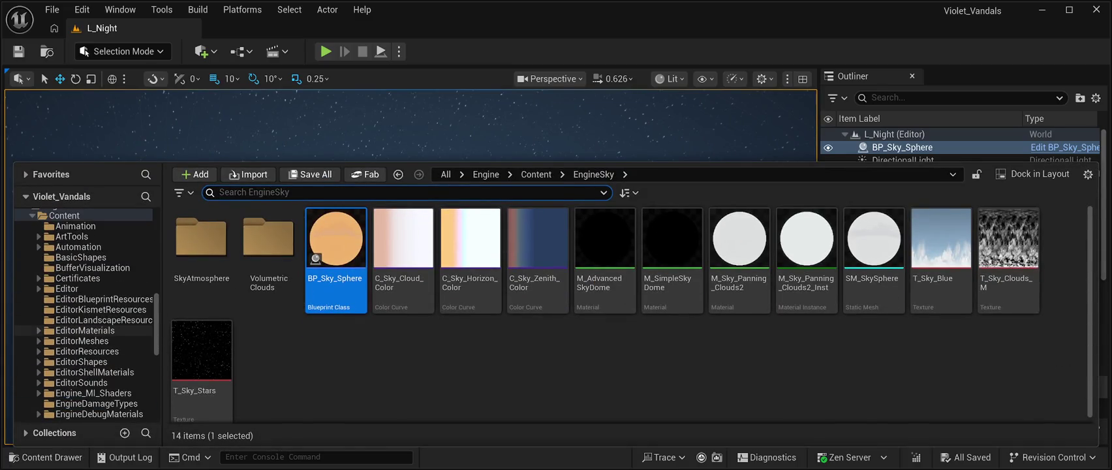
key("ctrl+space")
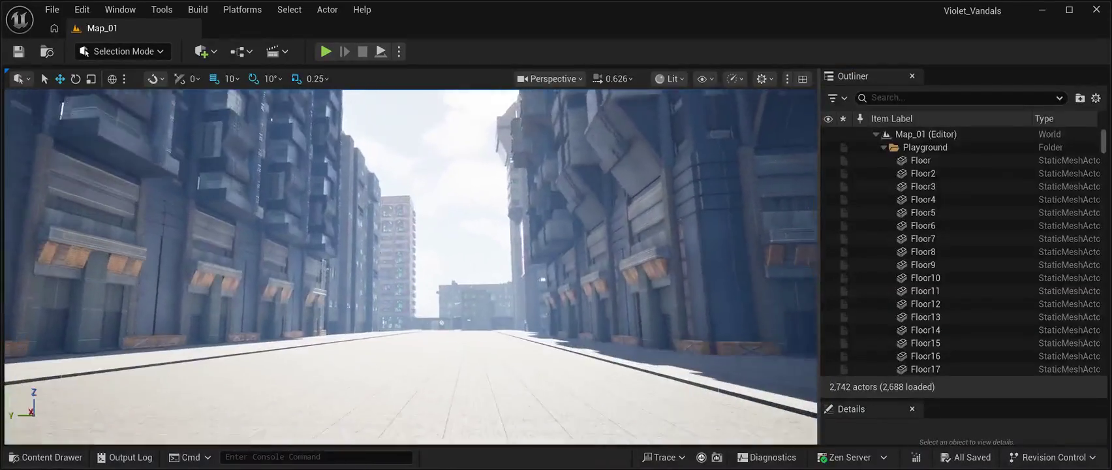
- Show the Content Drawer on the EngineSky folder and browse its 14 sky assets, including BP_Sky_Sphere
key("ctrl+space")
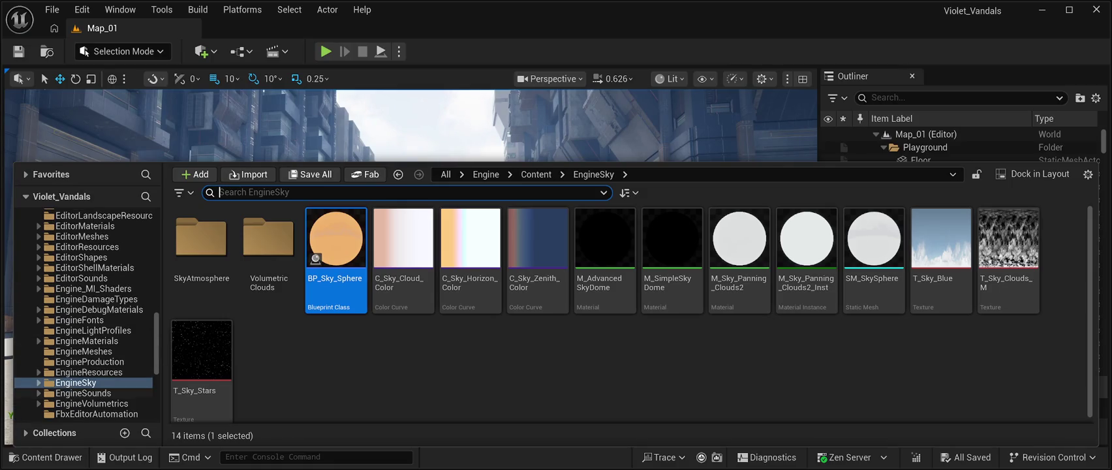
left_click(76, 382)
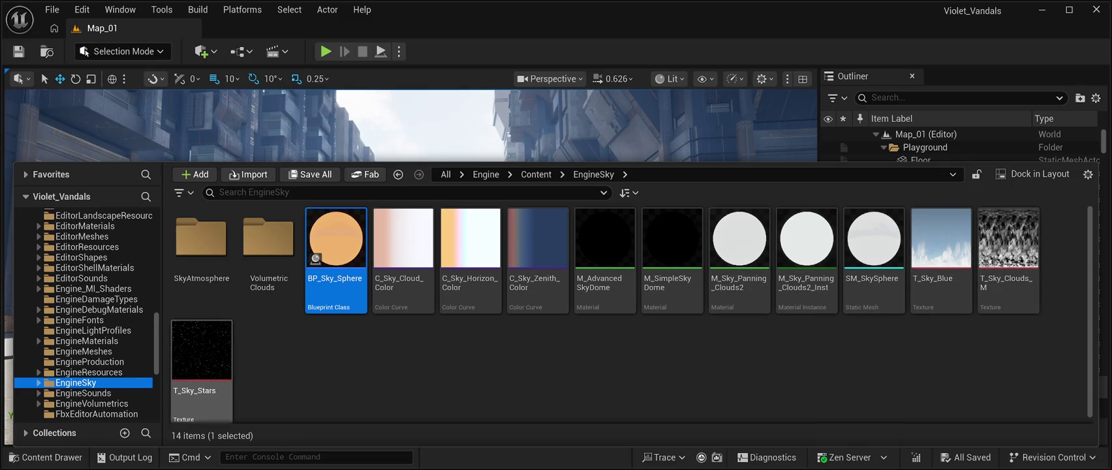
scroll(202, 365, "down", 1)
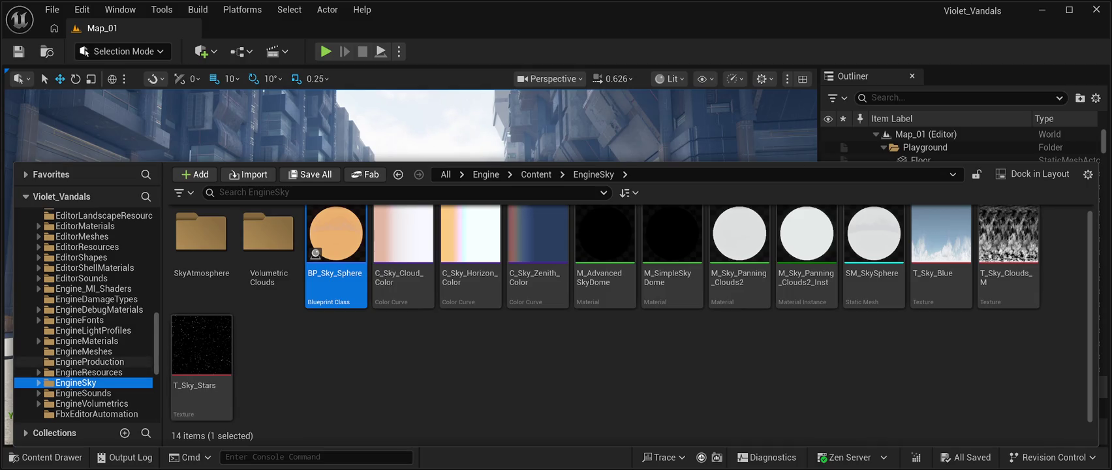
scroll(85, 362, "up", 5)
scroll(85, 313, "up", 3)
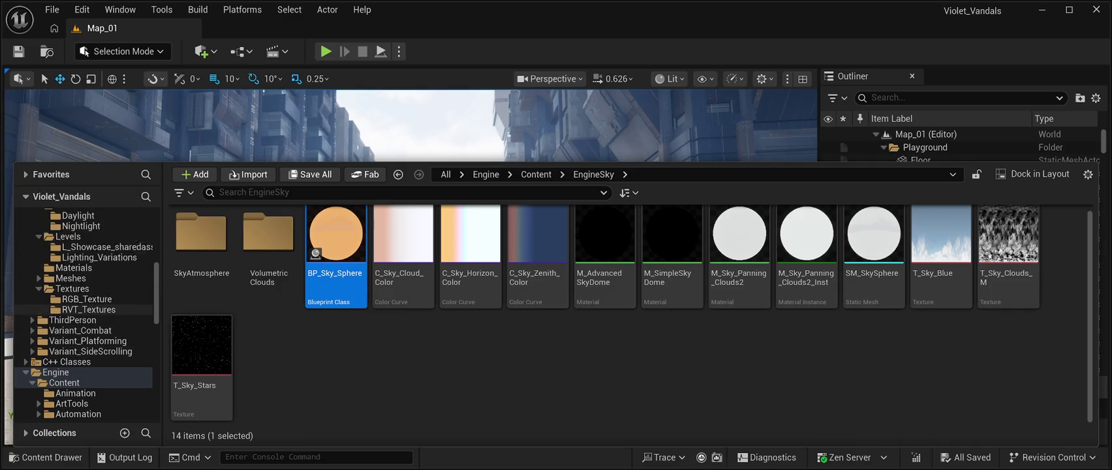
- Browse the lighthouse pack's shared assets, lighting variations, materials, meshes, textures and RVT_Textures folders
left_click(104, 288)
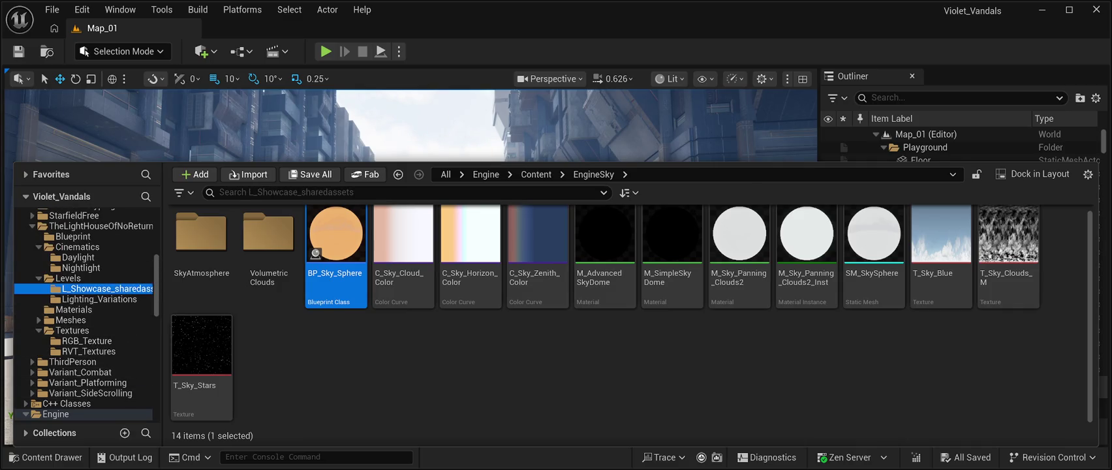
left_click(99, 299)
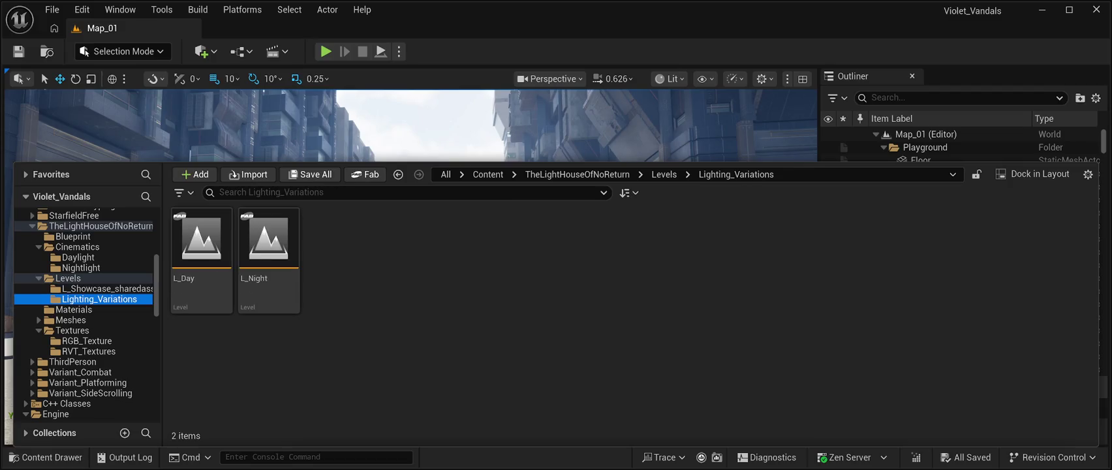
left_click(74, 309)
left_click(70, 319)
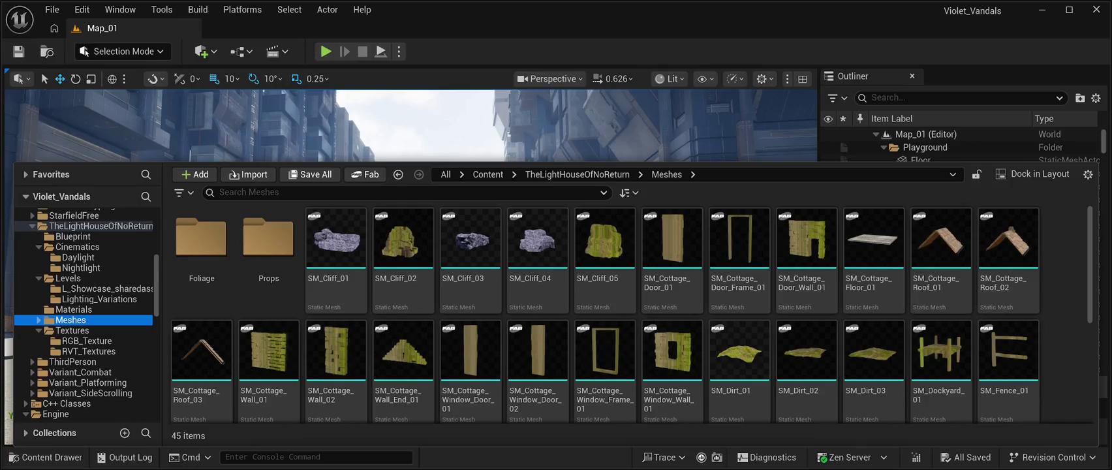
left_click(73, 330)
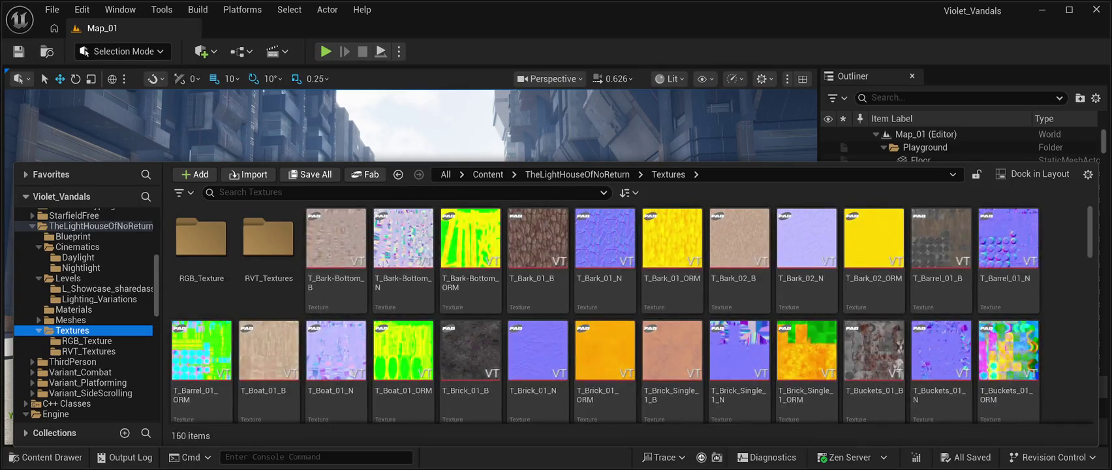
left_click(88, 351)
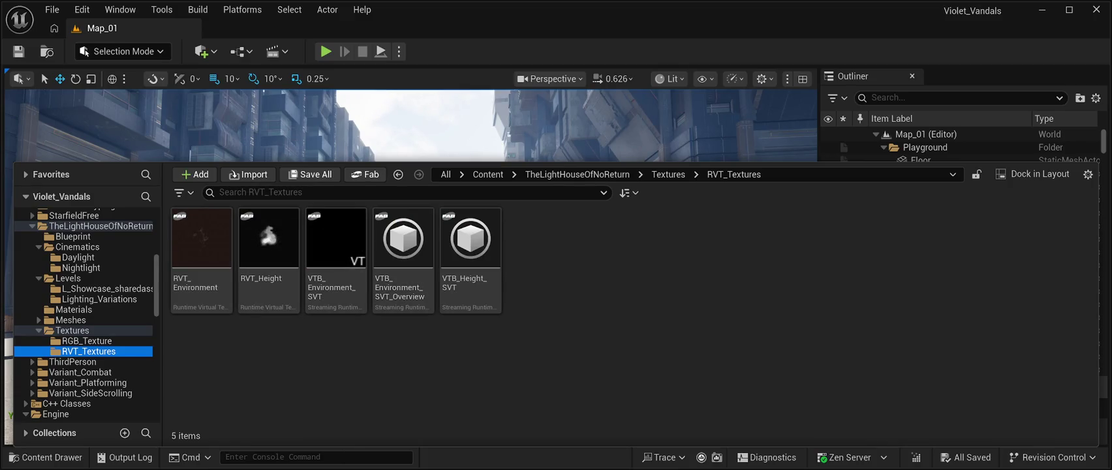
- Revisit the shared assets and lighting levels, then show the Cinematics Nightlight sequences LS_night_01–13
scroll(87, 313, "up", 2)
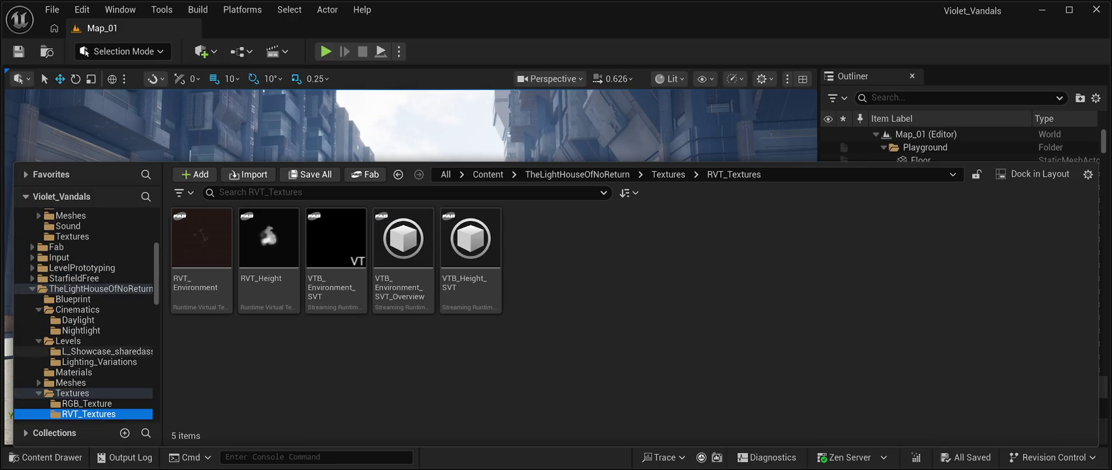
left_click(108, 351)
left_click(99, 361)
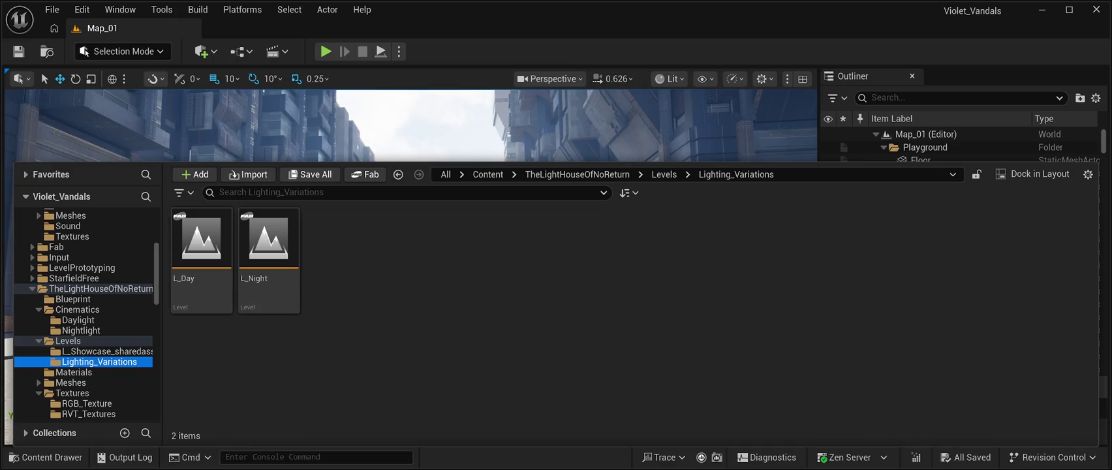
left_click(81, 331)
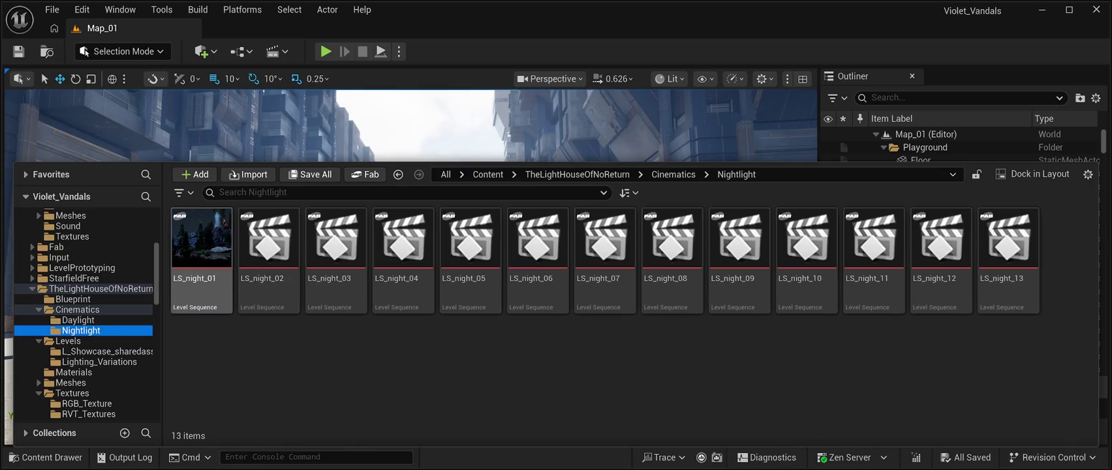
- Open LS_night_01 in Sequencer, select the left skyscraper, close Sequencer and fly down the street
double_click(201, 238)
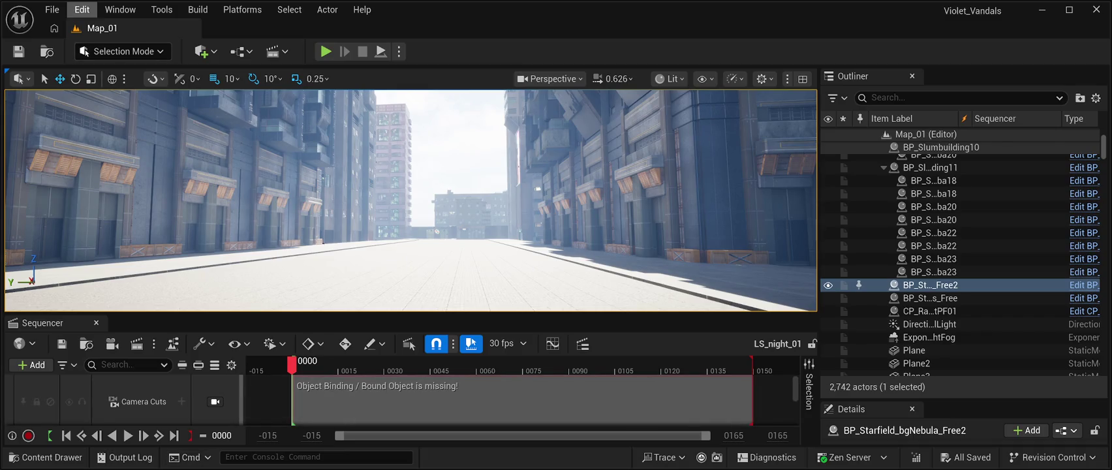
key("Escape")
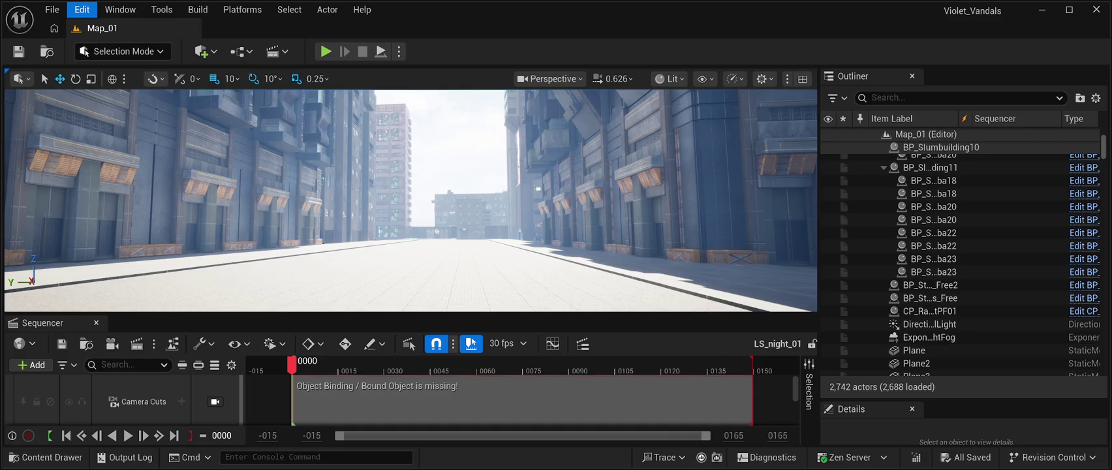
left_click(195, 163)
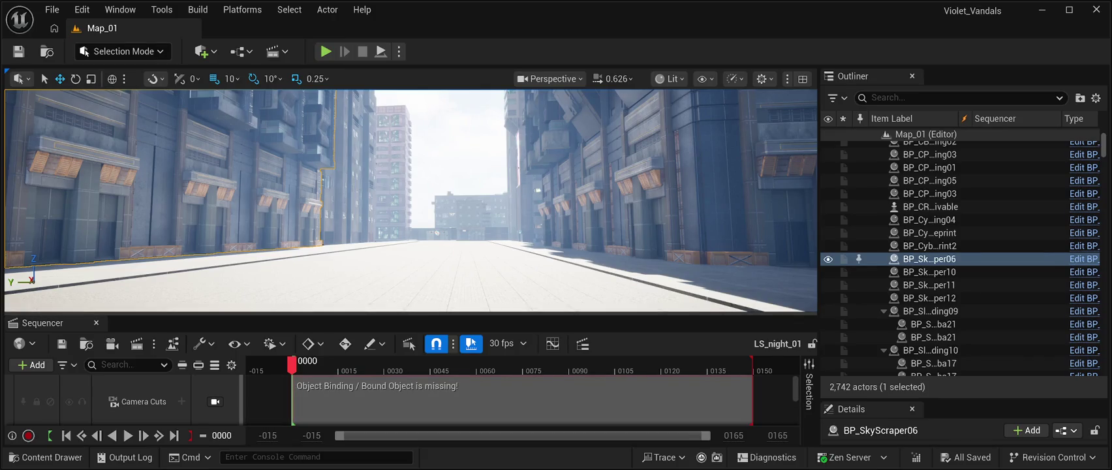
left_click(96, 322)
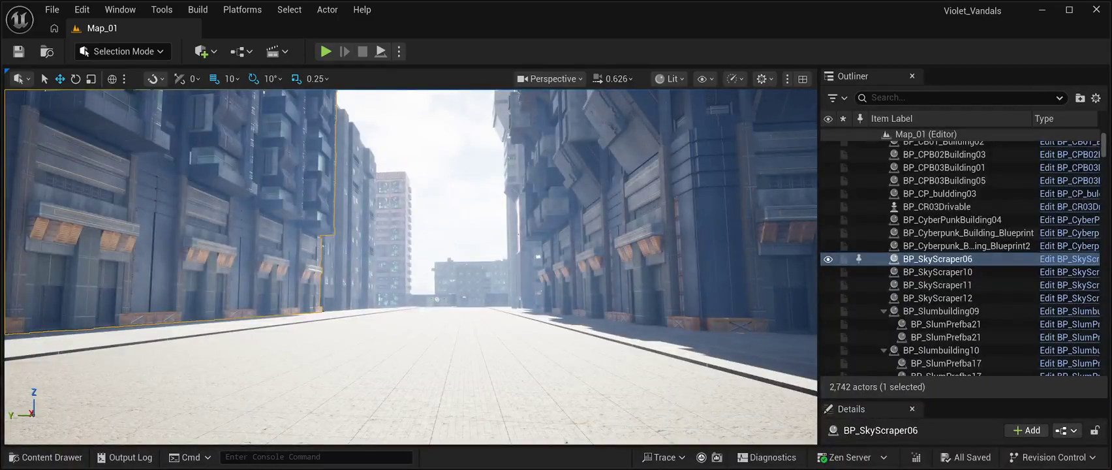
key("w")
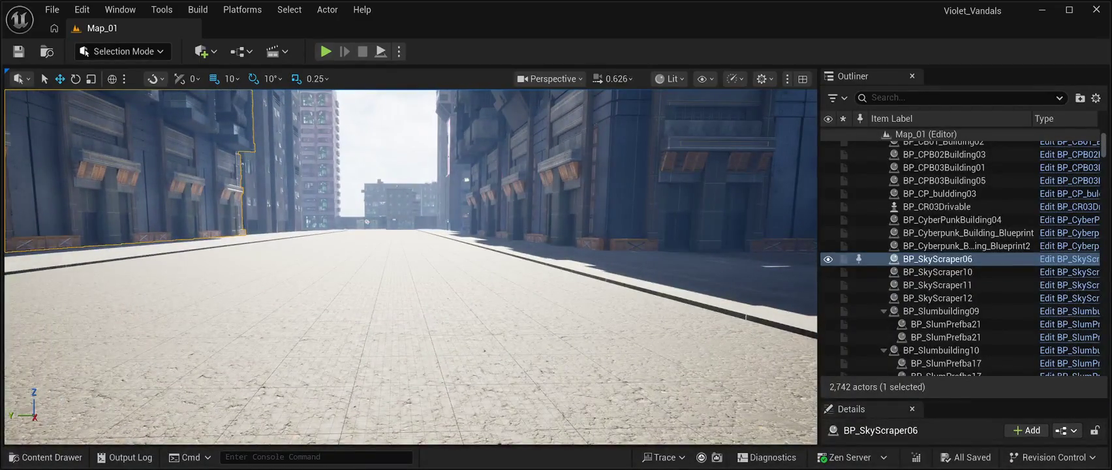
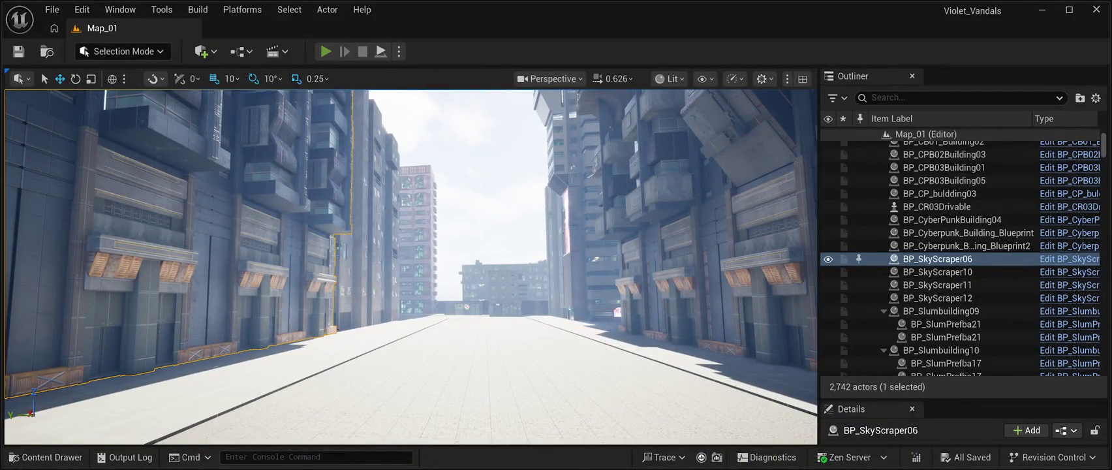
- Play Map_01 in the editor with Alt+P and run the character forward down the neon-lit street
key("alt+p")
key("w")
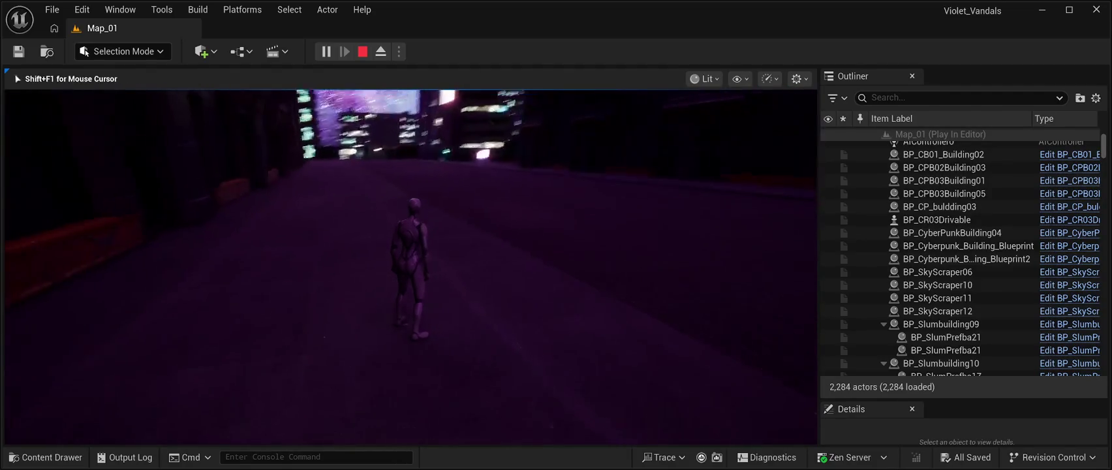
- Run the character along the street to the starry nebula wall, then end the Play-in-Editor session
key("w")
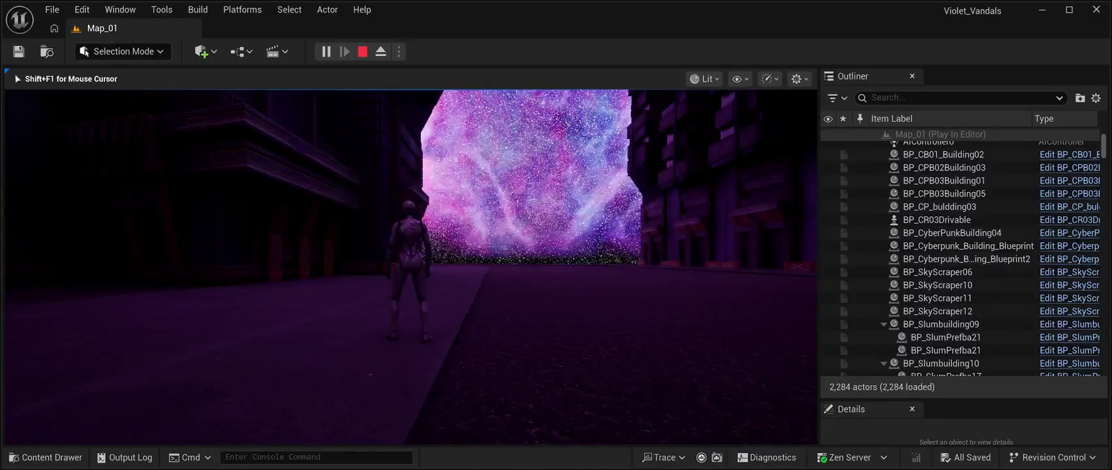
key("w")
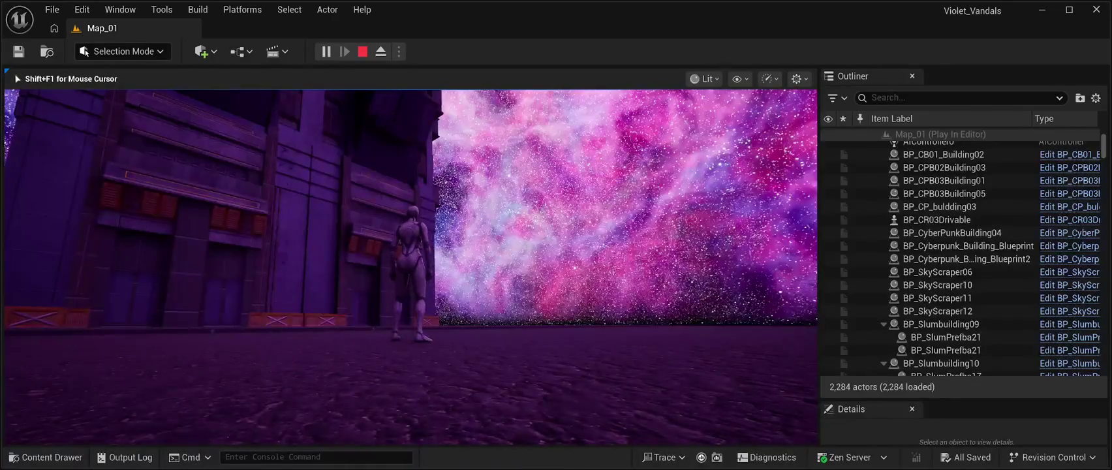
key("Escape")
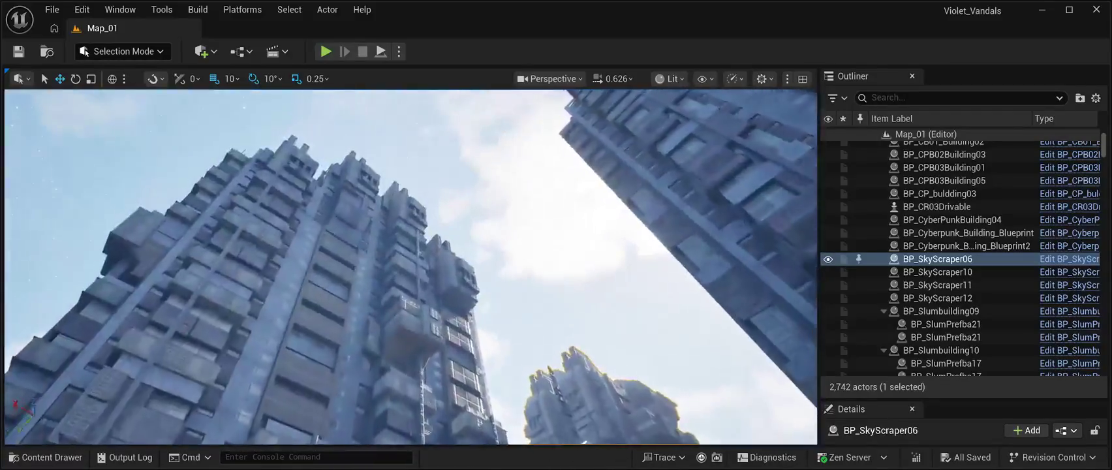
- Select the BP_Starfield_bgNebula_Free2 backdrop, then open CyberPunkMegapack's Blueprints folder in the Content Drawer
left_click(352, 163)
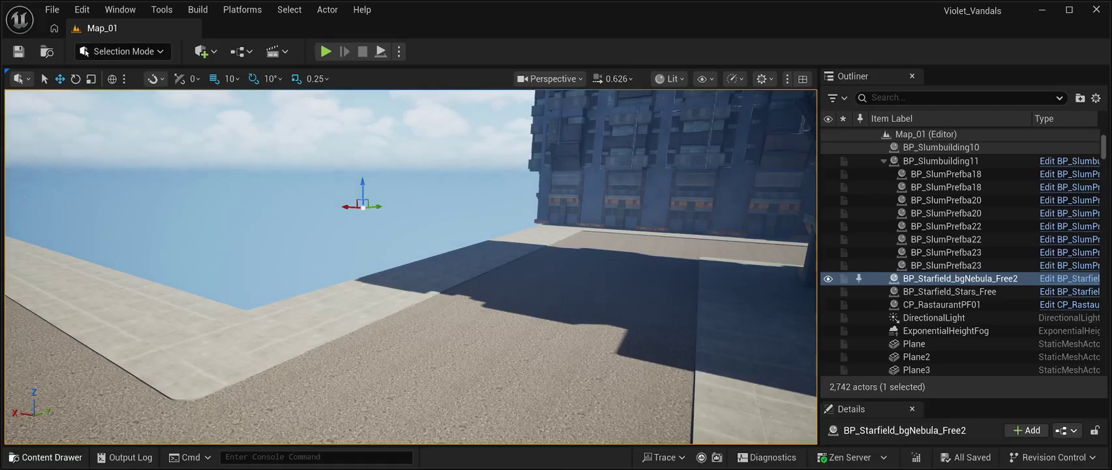
key("ctrl+space")
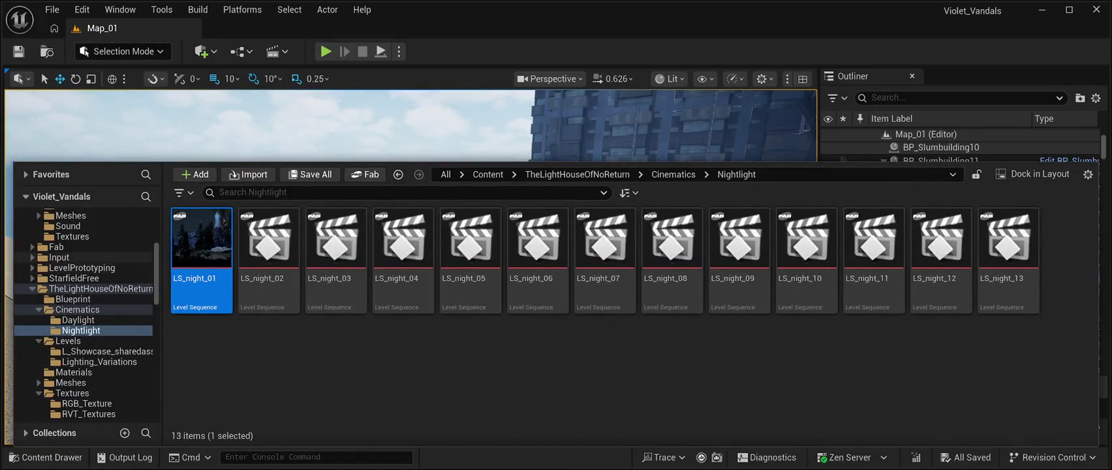
scroll(85, 313, "up", 3)
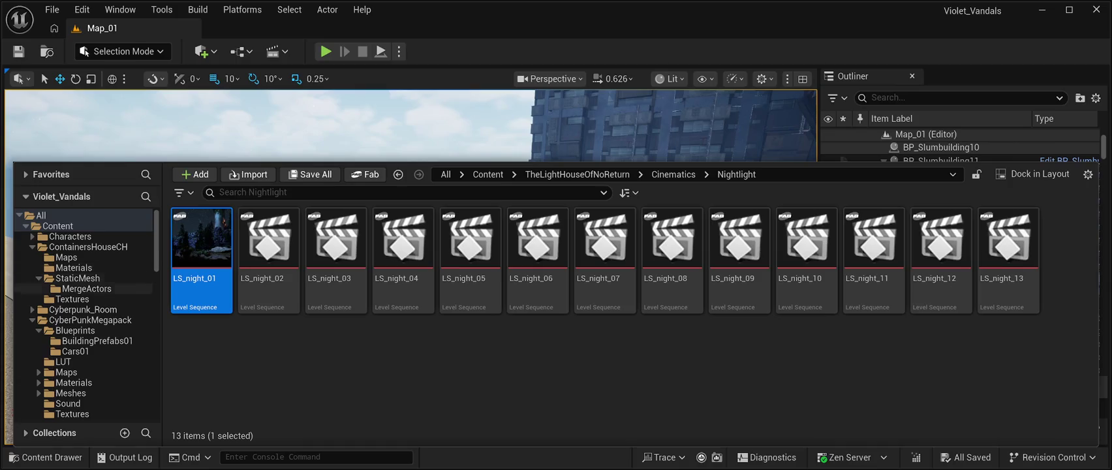
left_click(90, 319)
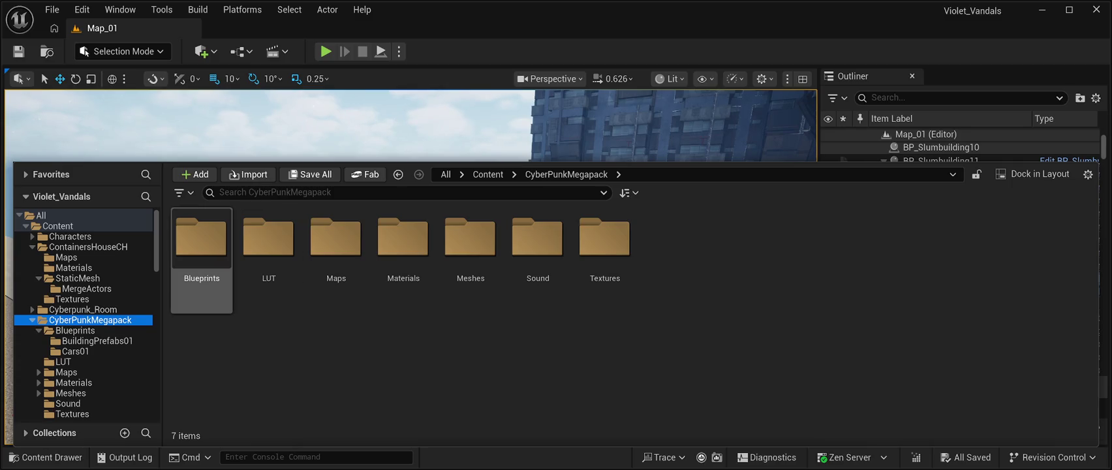
double_click(202, 244)
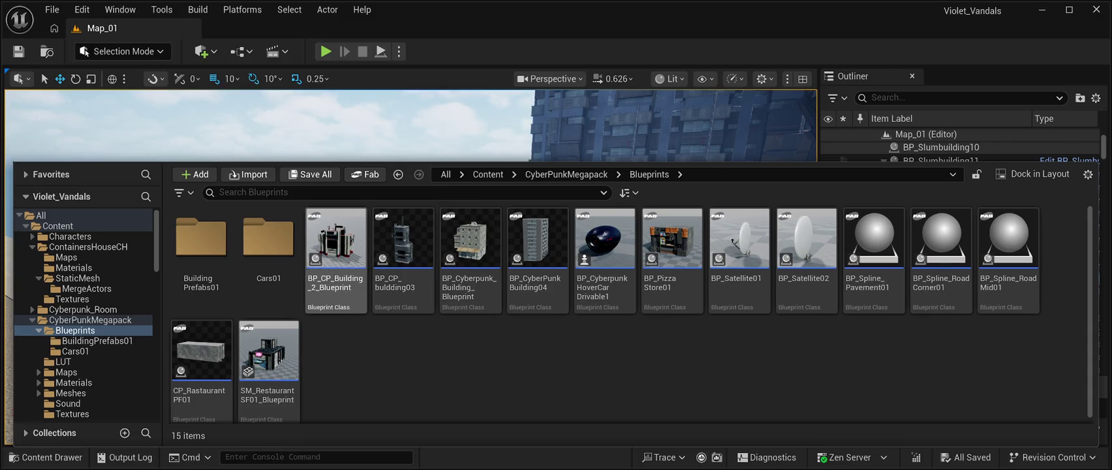
- Close the Content Drawer and frame the viewport on the placed BP_CP_Building_2_Blueprint building
key("ctrl+space")
key("f")
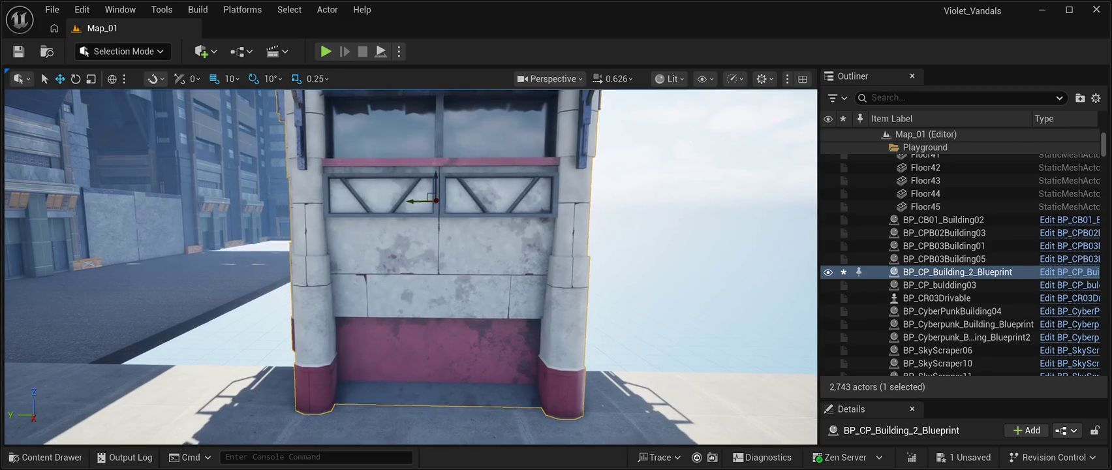
- Rotate the garage building to -90 then about -130 degrees, then turn it another 90 degrees
key("e")
left_click_drag(433, 212, 480, 213)
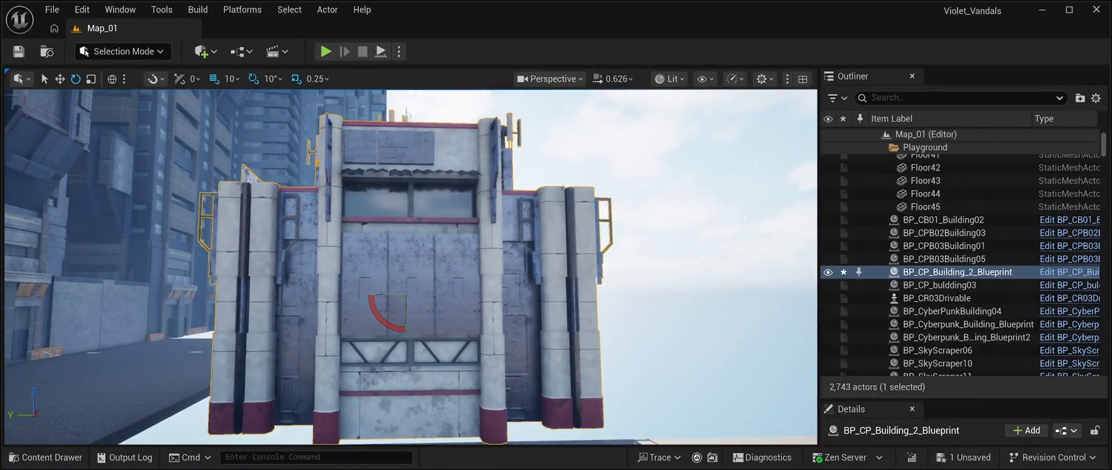
mouse_move(404, 297)
left_mouse_down()
mouse_move(437, 300)
mouse_move(403, 299)
left_mouse_up()
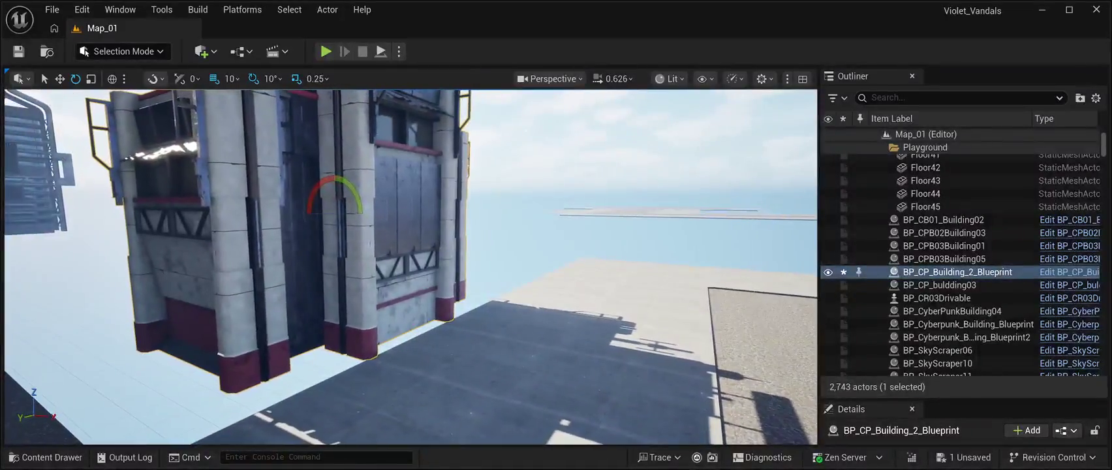
key("w")
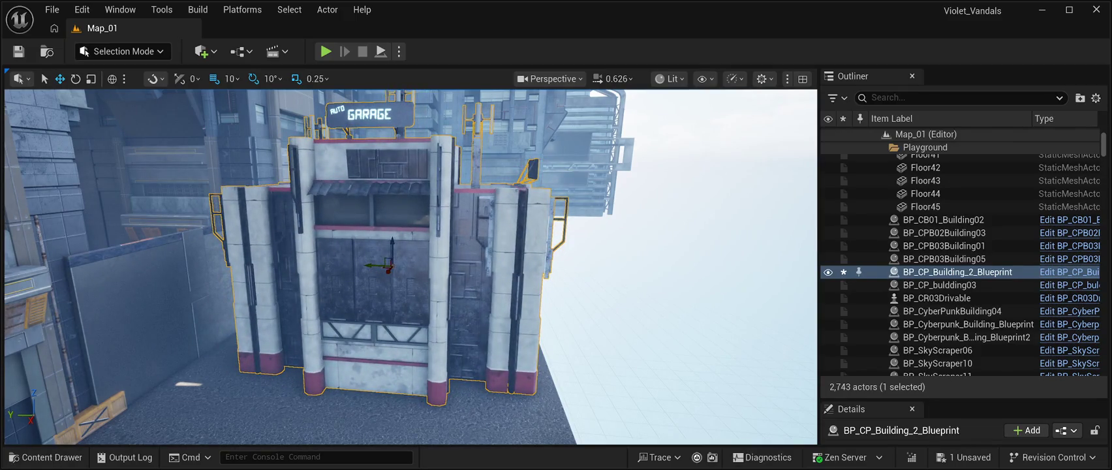
key("e")
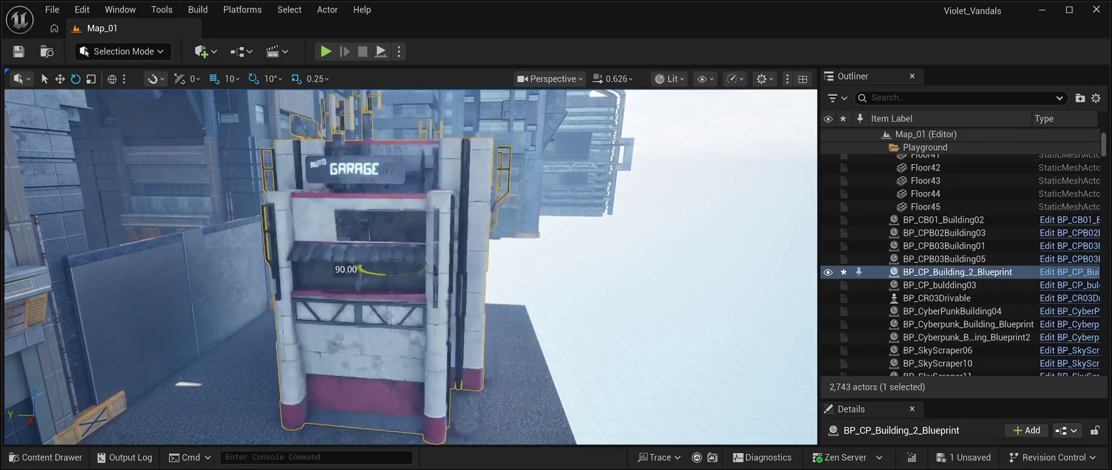
left_click_drag(365, 270, 385, 267)
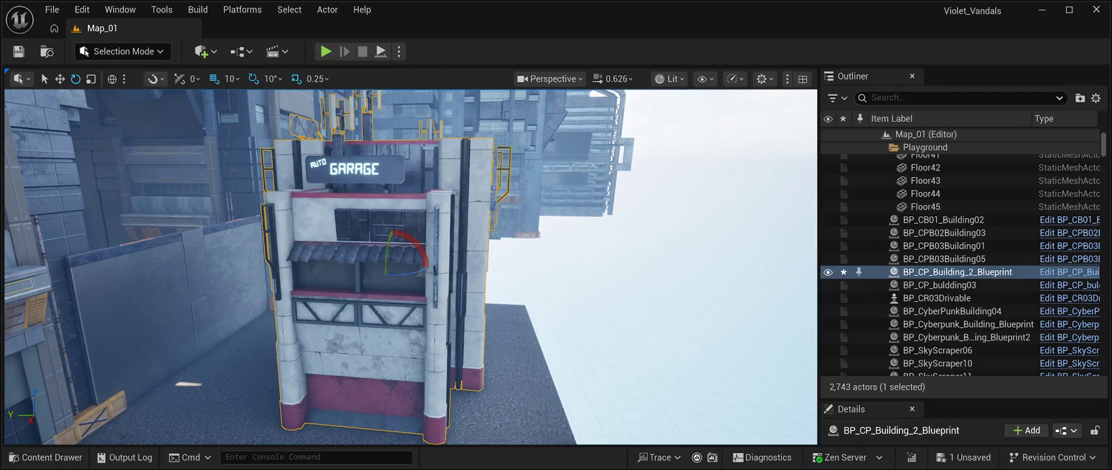
- Fly the viewport around the garage to inspect it from above, close up and the front
key("w")
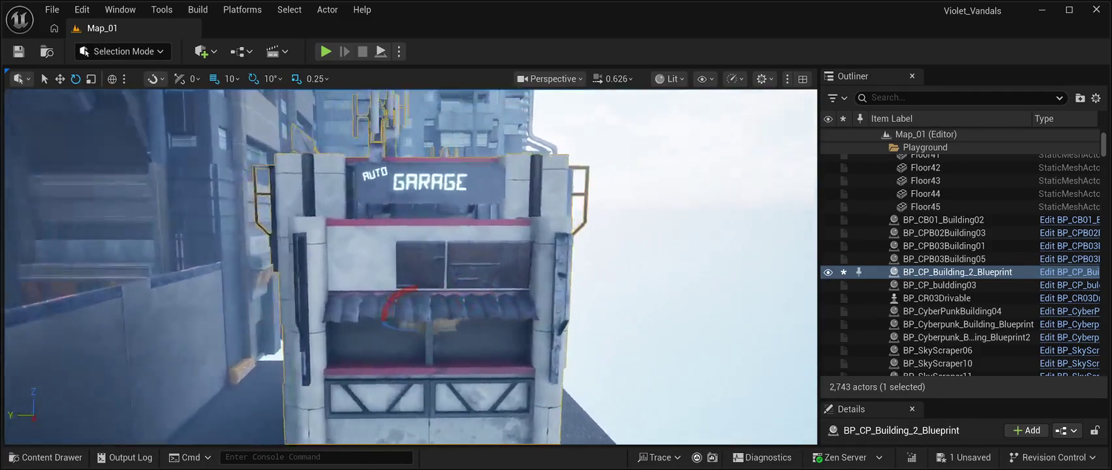
key("s")
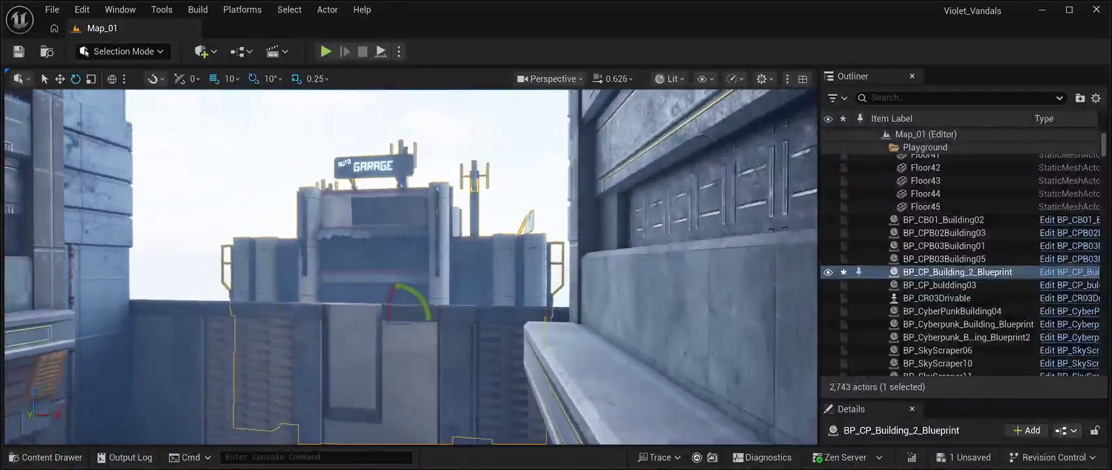
key("a")
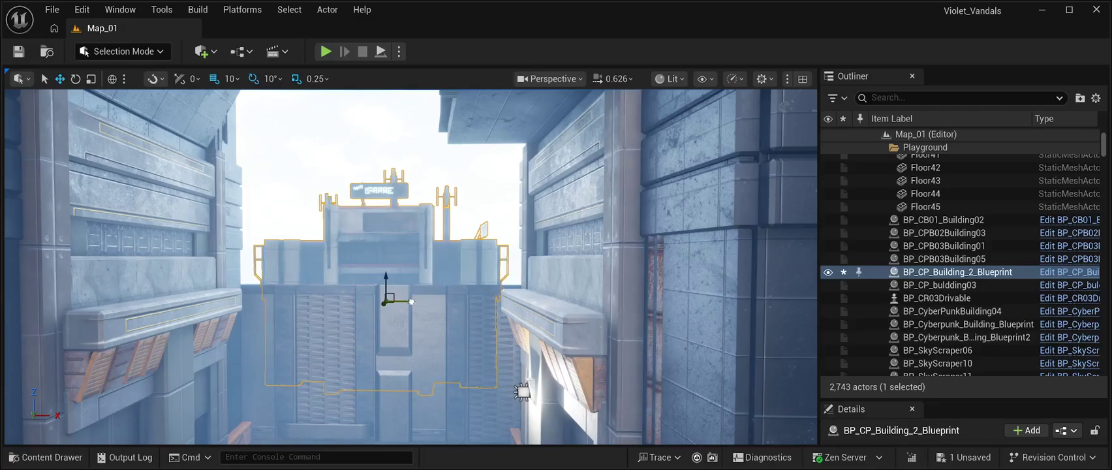
key("w")
key("f")
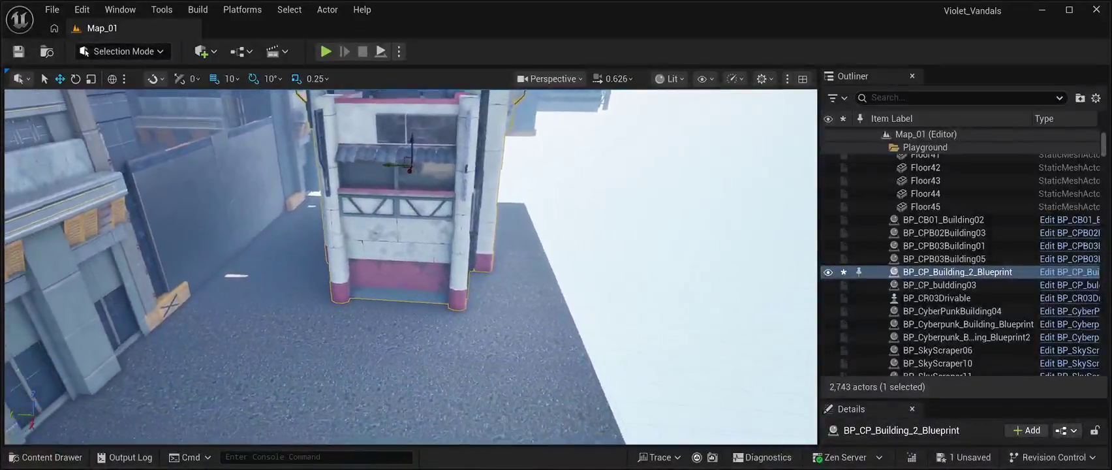
key("s")
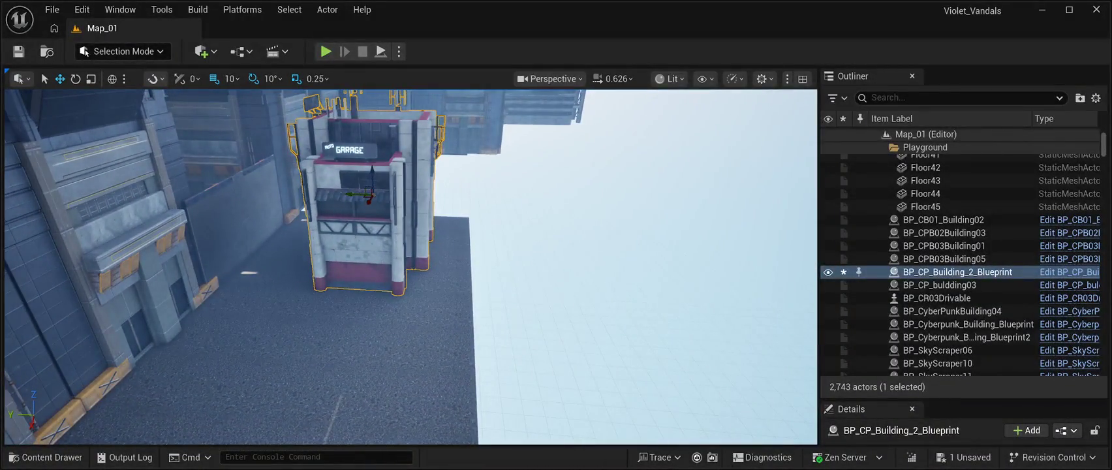
key("w")
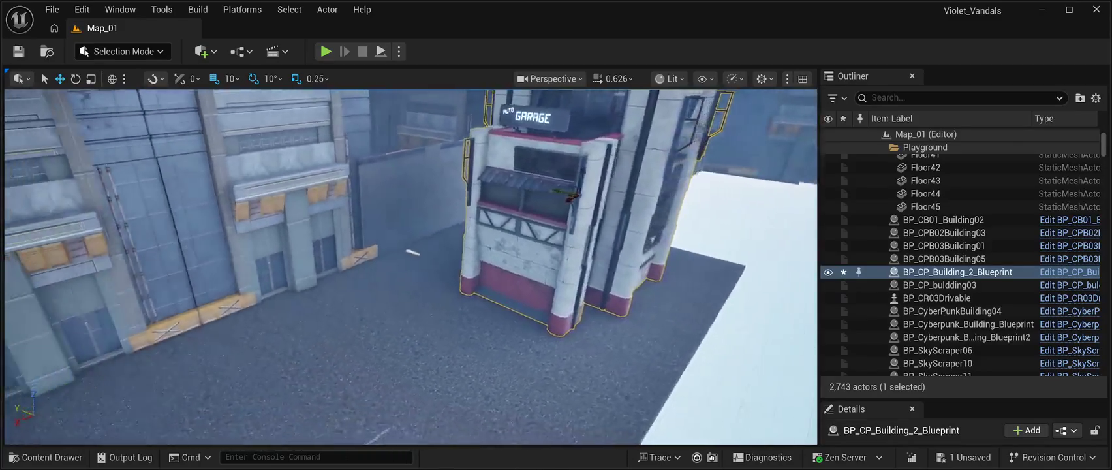
key("s")
key("d")
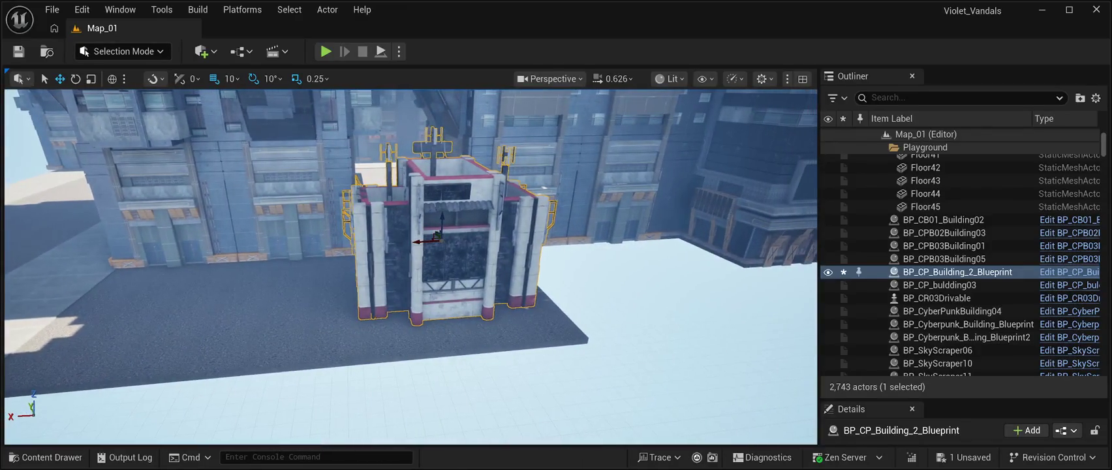
key("w")
key("w")
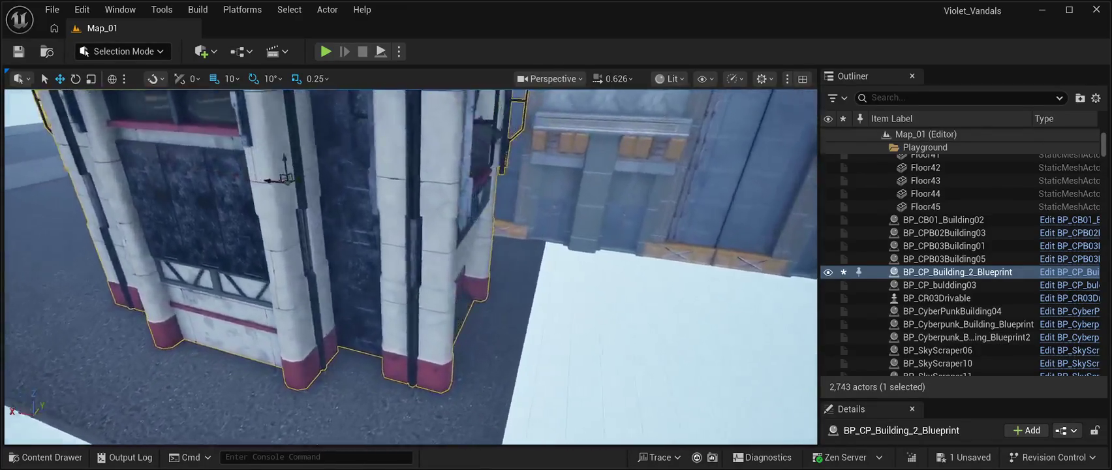
key("a")
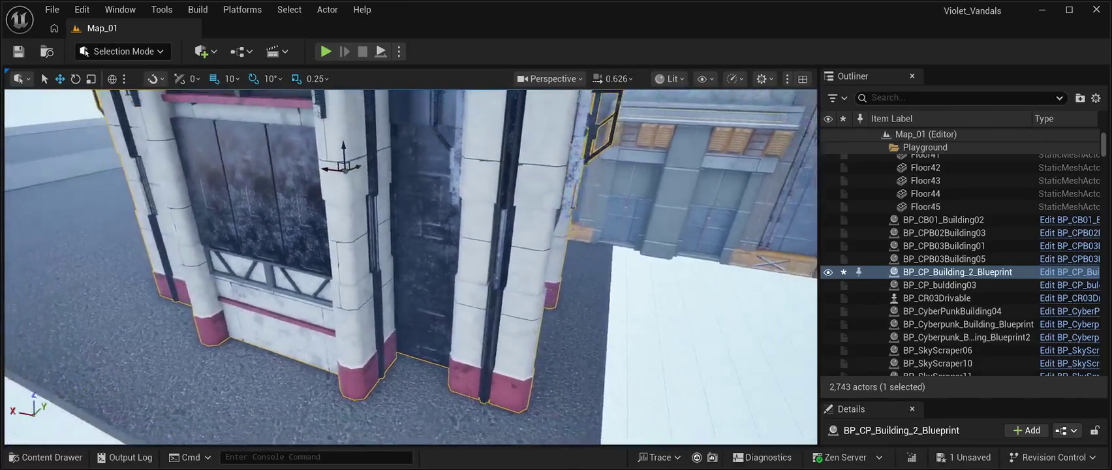
key("s")
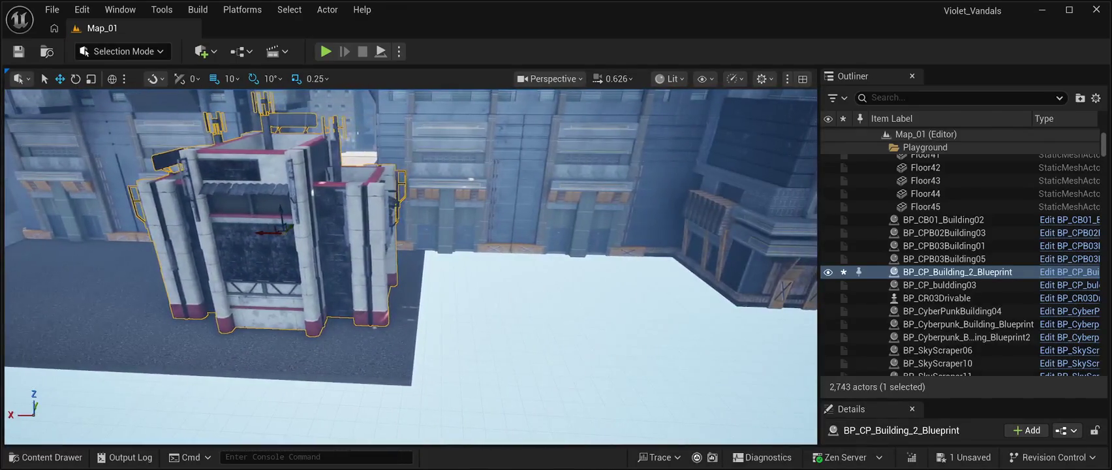
key("w")
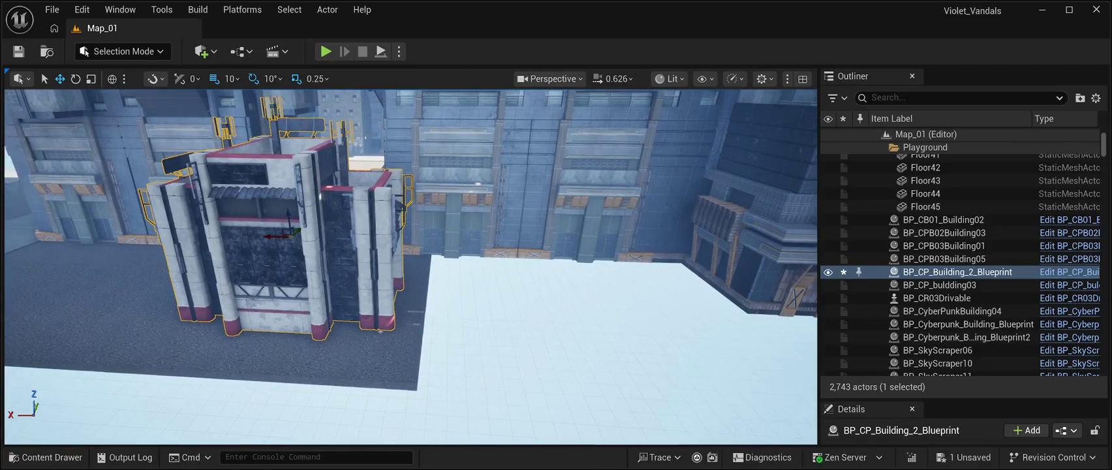
key("a")
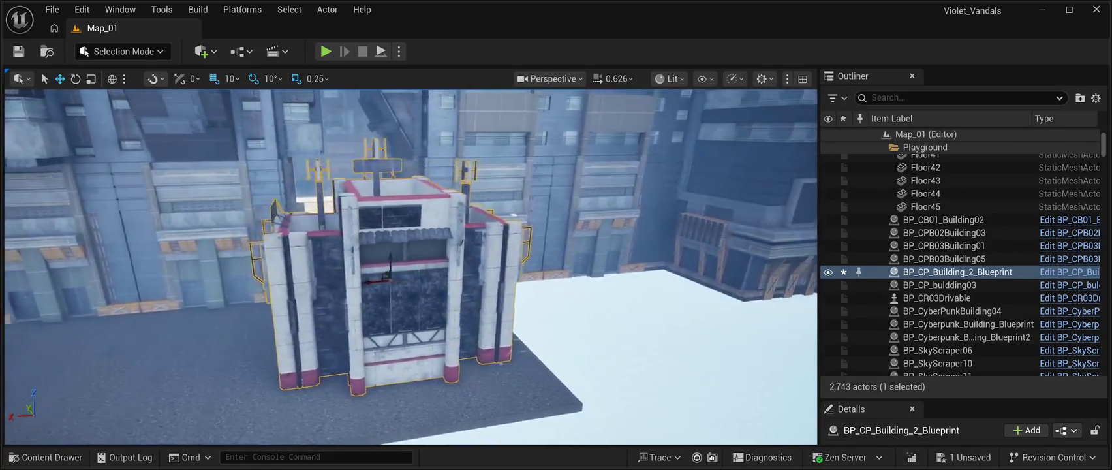
key("a")
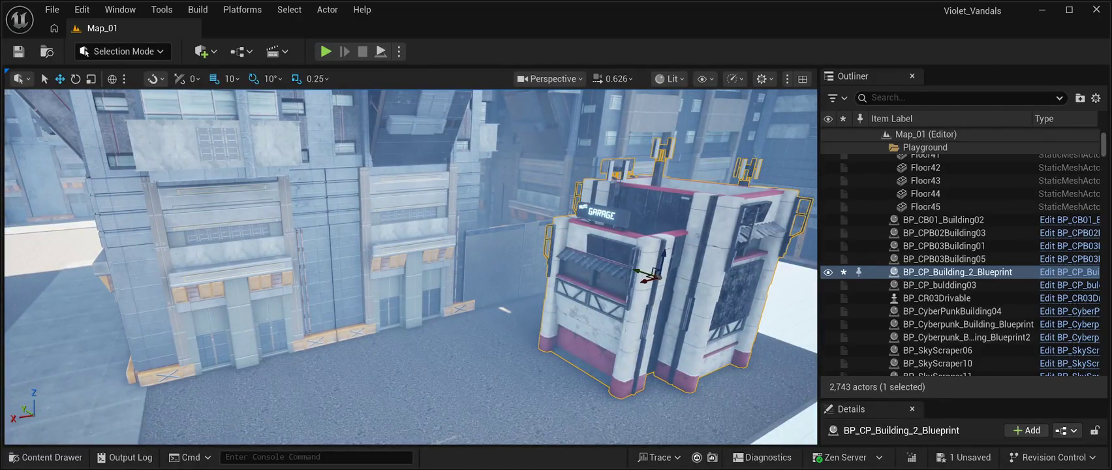
key("w")
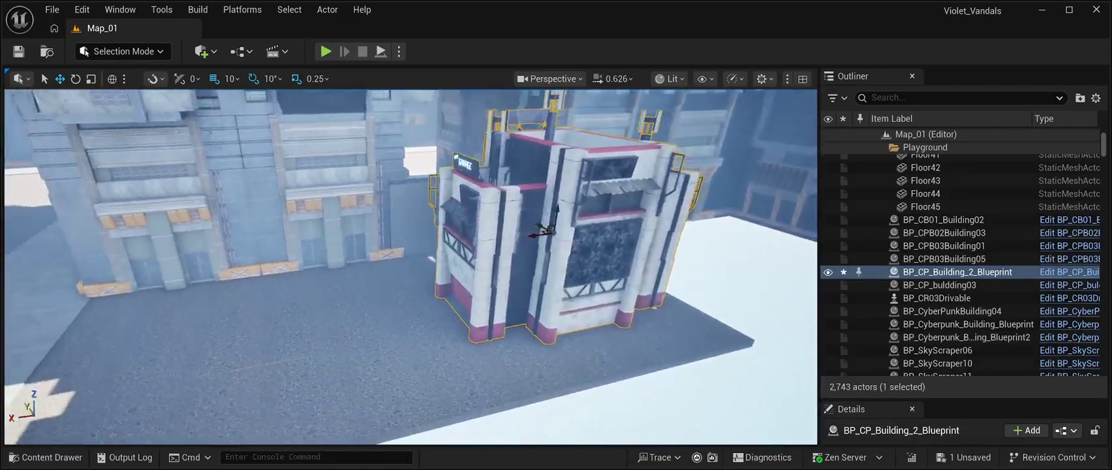
key("d")
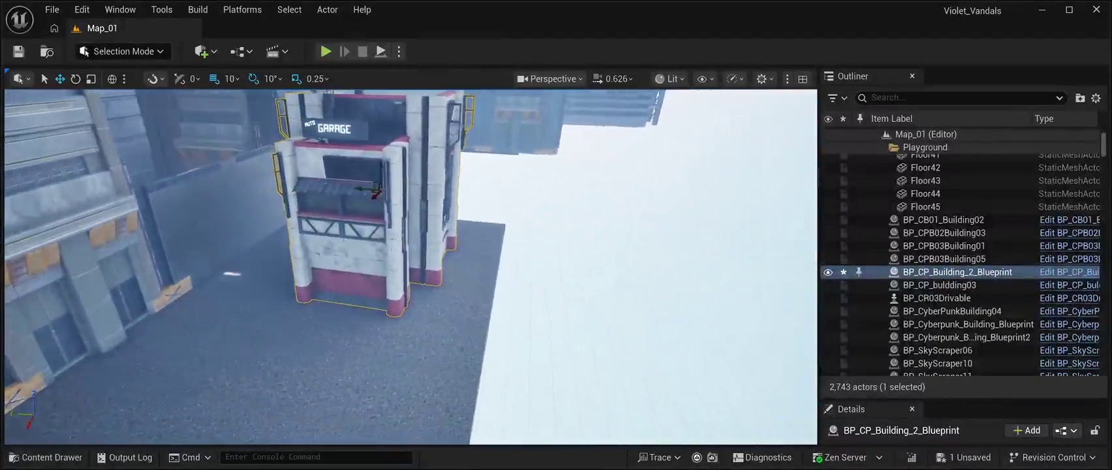
key("d")
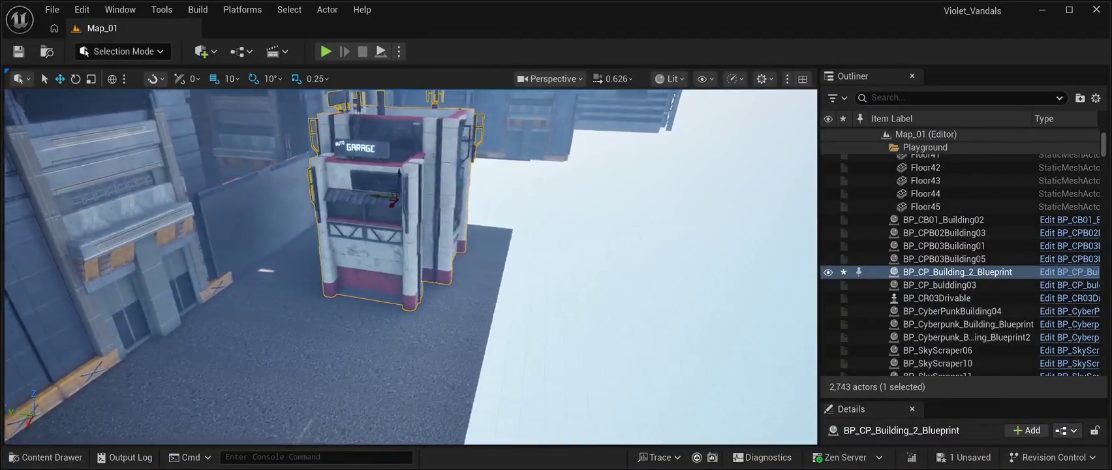
key("d")
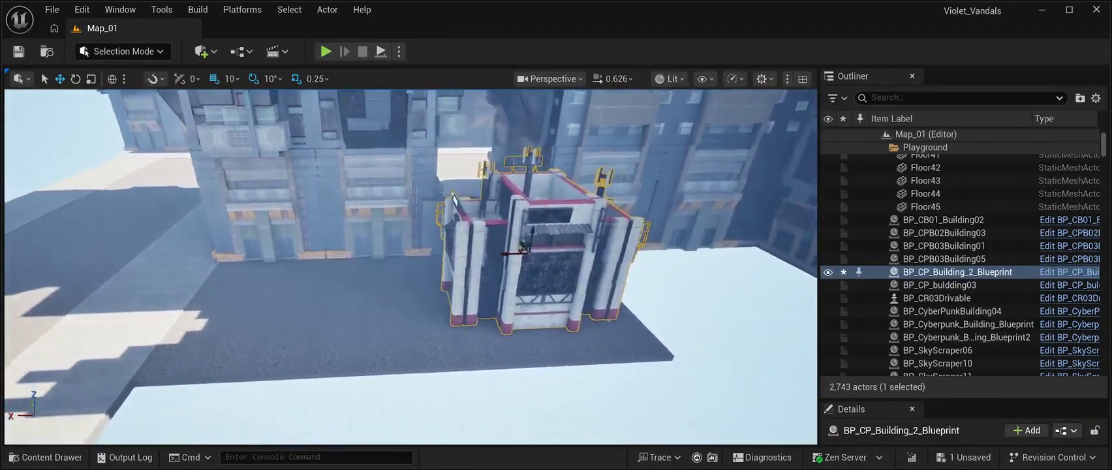
key("d")
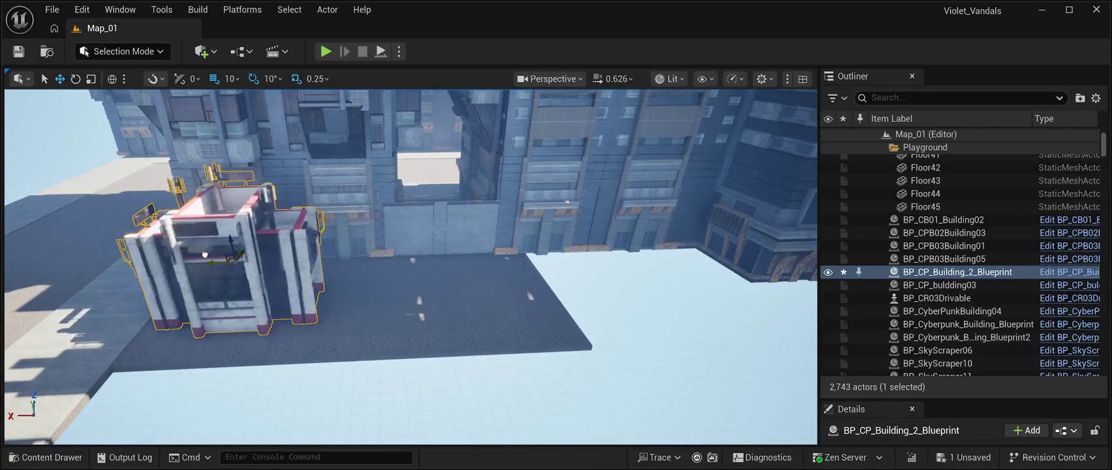
key("w")
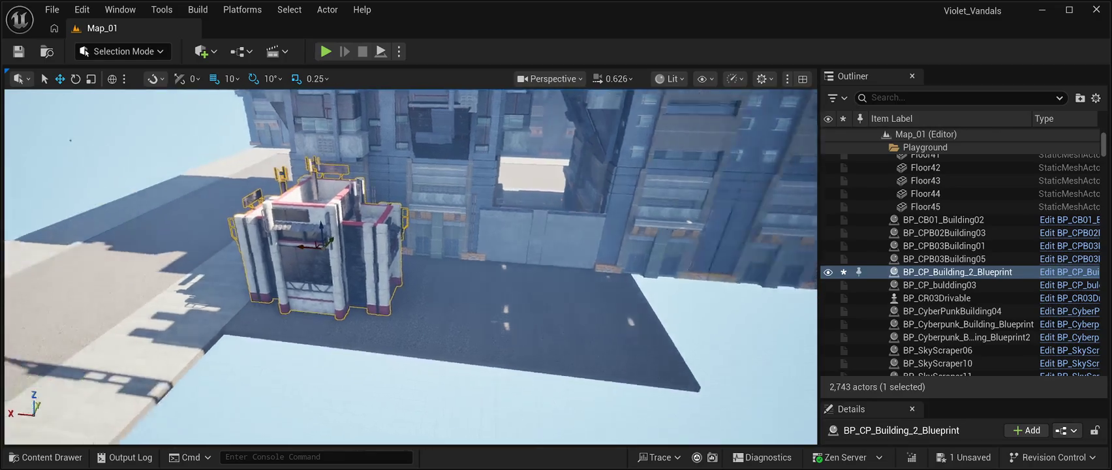
key("w")
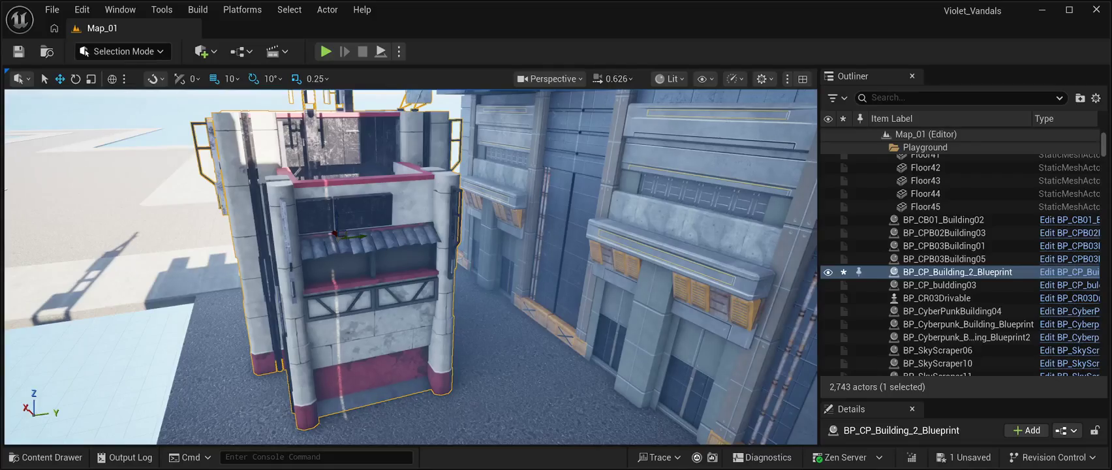
key("w")
key("s")
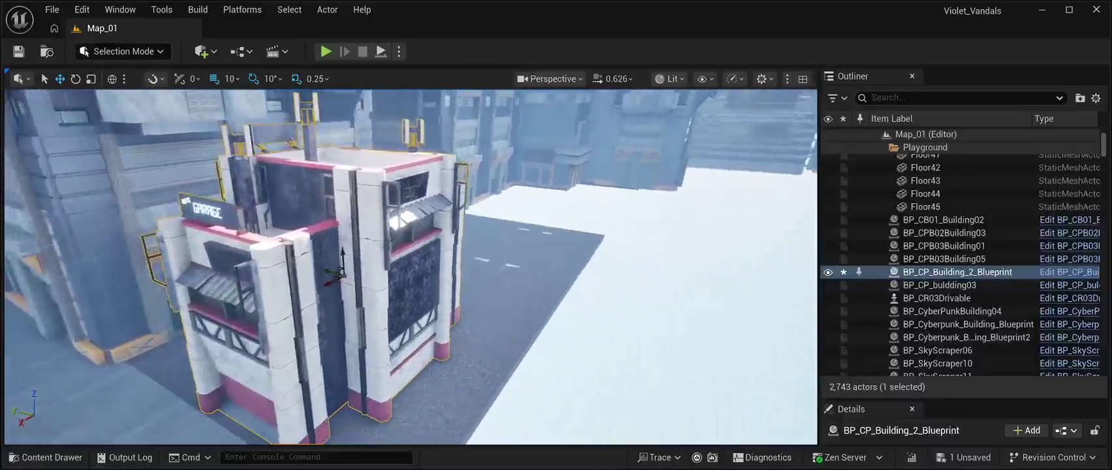
key("e")
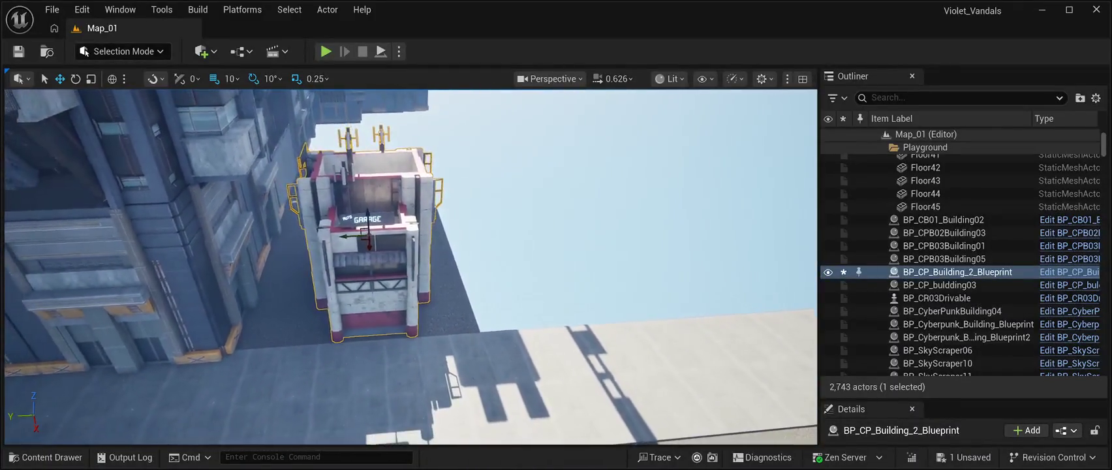
- Turn the garage building -90° about Z so its GARAGE front faces the open asphalt
left_click(75, 78)
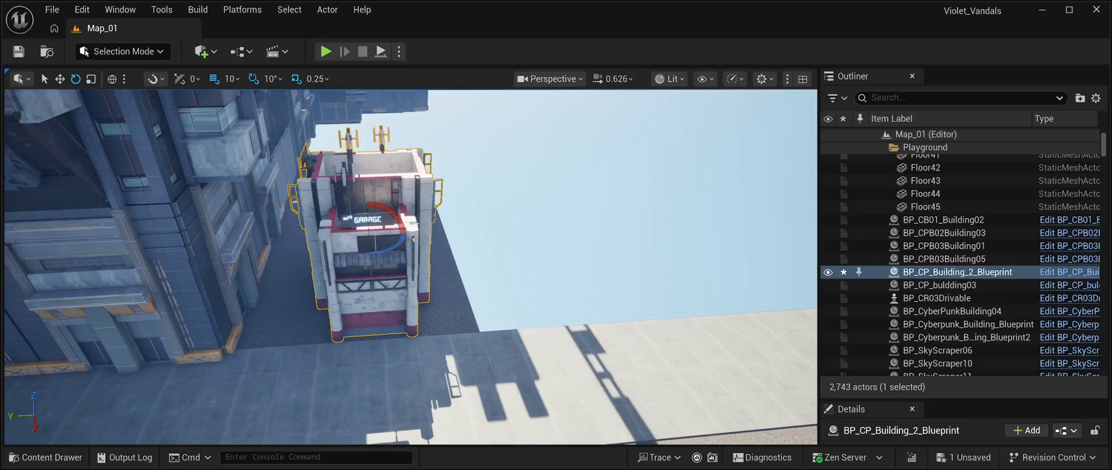
left_click_drag(401, 238, 418, 237)
left_click(60, 78)
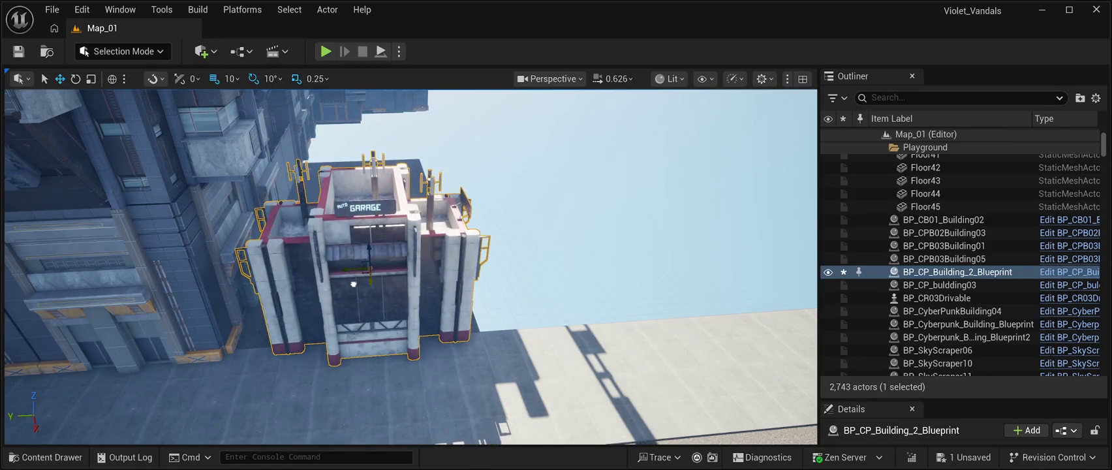
scroll(353, 284, "up", 6)
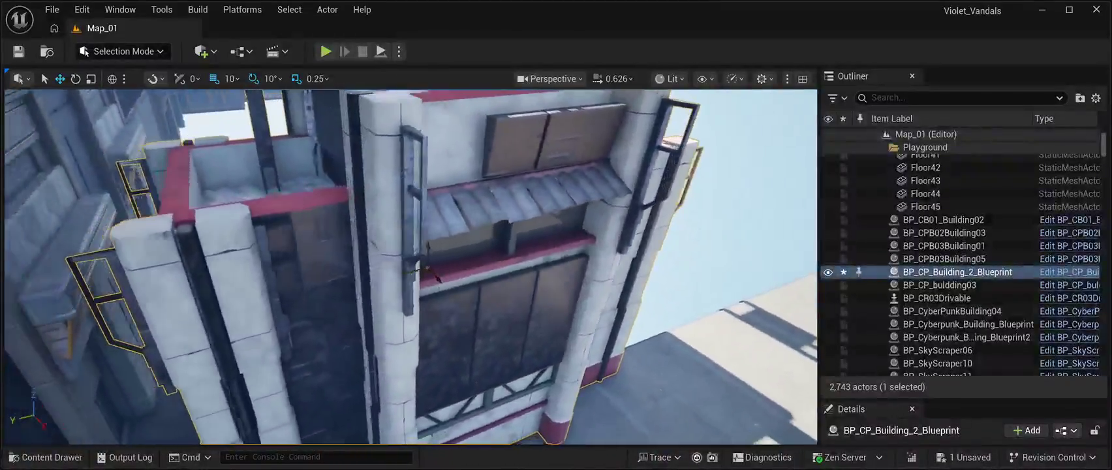
- Slide the garage along the move arrow until it butts the adjacent building, then save Map_01
key("f")
mouse_move(367, 244)
left_mouse_down()
mouse_move(387, 255)
mouse_move(202, 257)
mouse_move(235, 228)
mouse_move(287, 225)
mouse_move(235, 232)
mouse_move(240, 193)
left_mouse_up()
key("f")
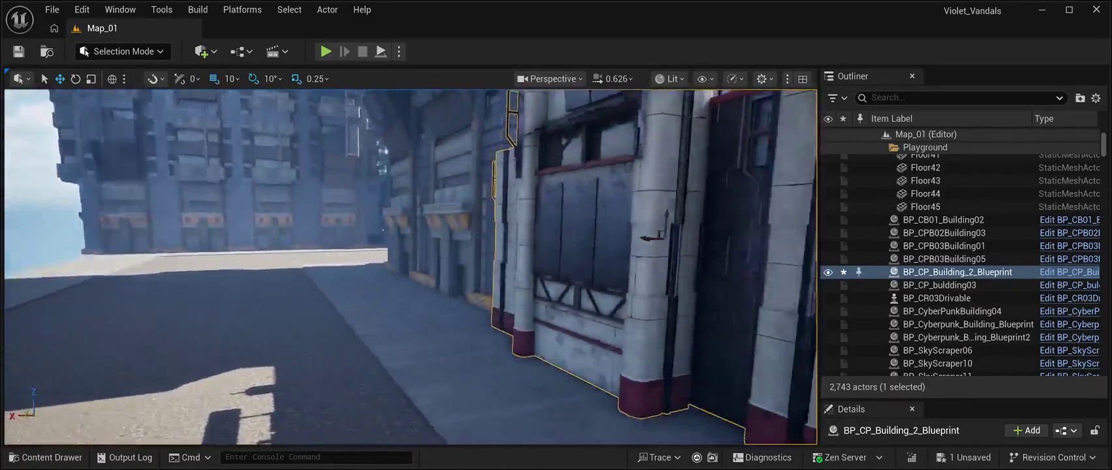
key("ctrl+s")
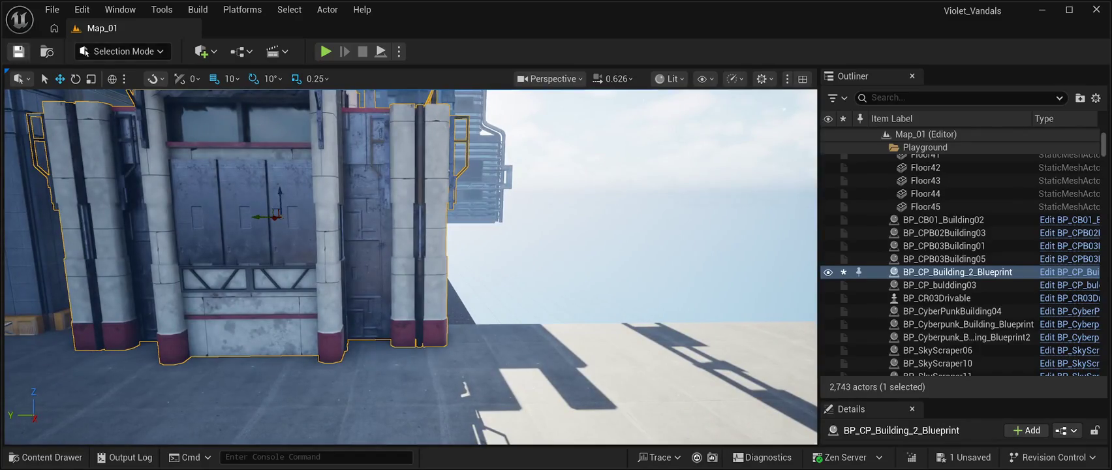